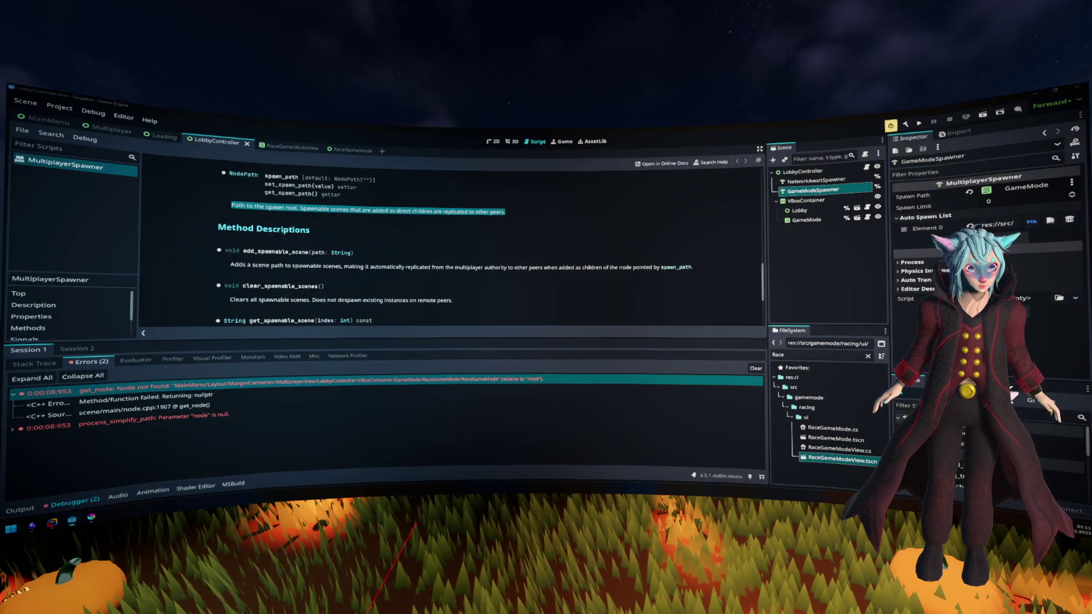
Step: Show the Game view, then switch to the BotV2 project's editor with lobby.tscn
{"action": "left_click", "coordinate": [563, 141]}
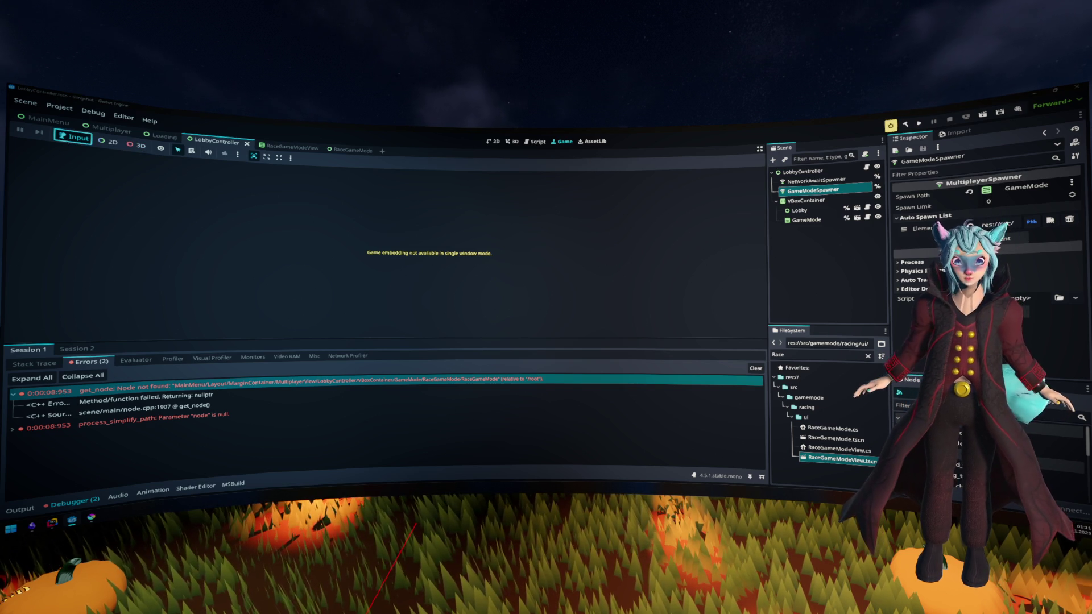
{"action": "key", "text": "alt+Tab"}
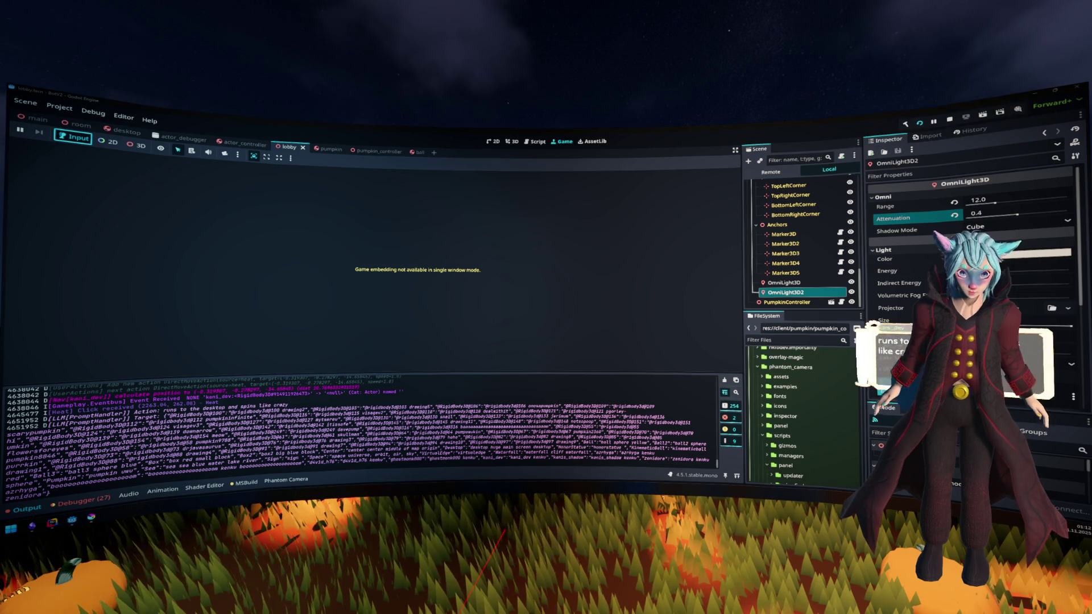
Step: Flip between the 3D and Game views, then exit and close the fullscreen race video
{"action": "left_click", "coordinate": [514, 142]}
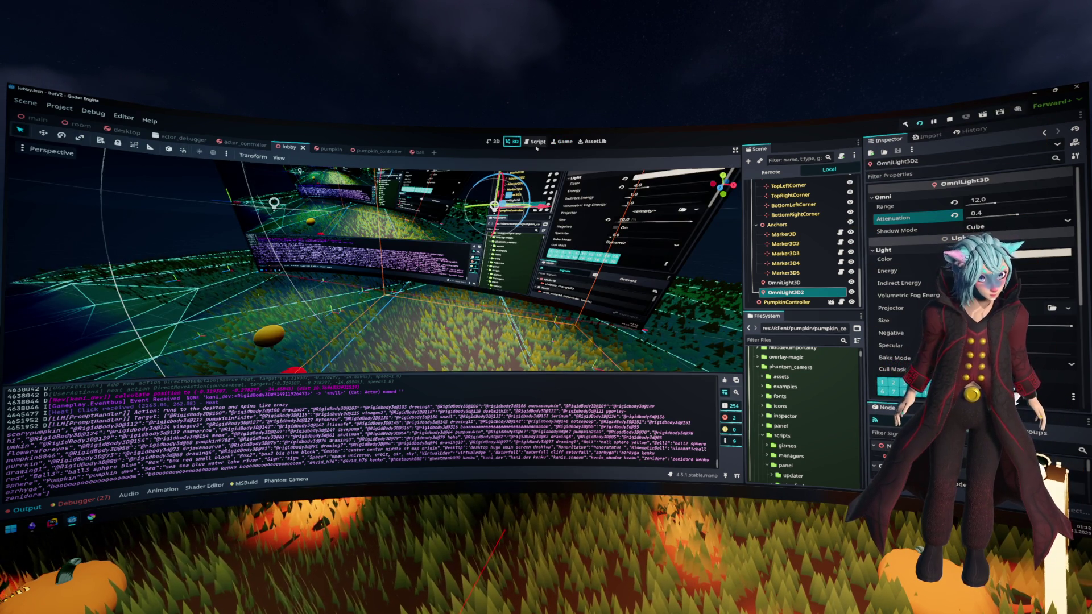
{"action": "left_click", "coordinate": [563, 142]}
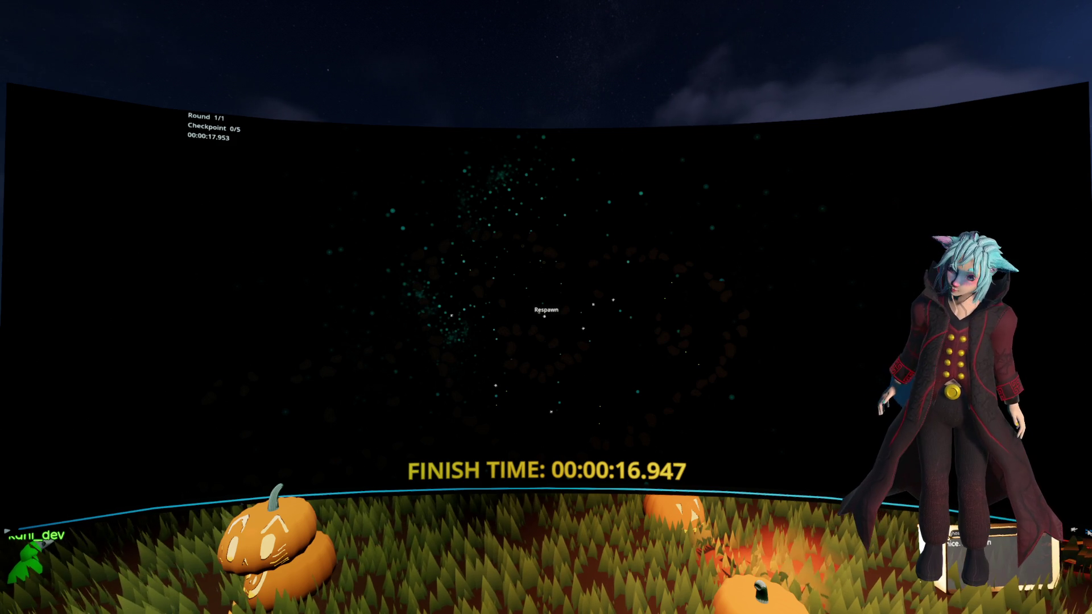
{"action": "key", "text": "Escape"}
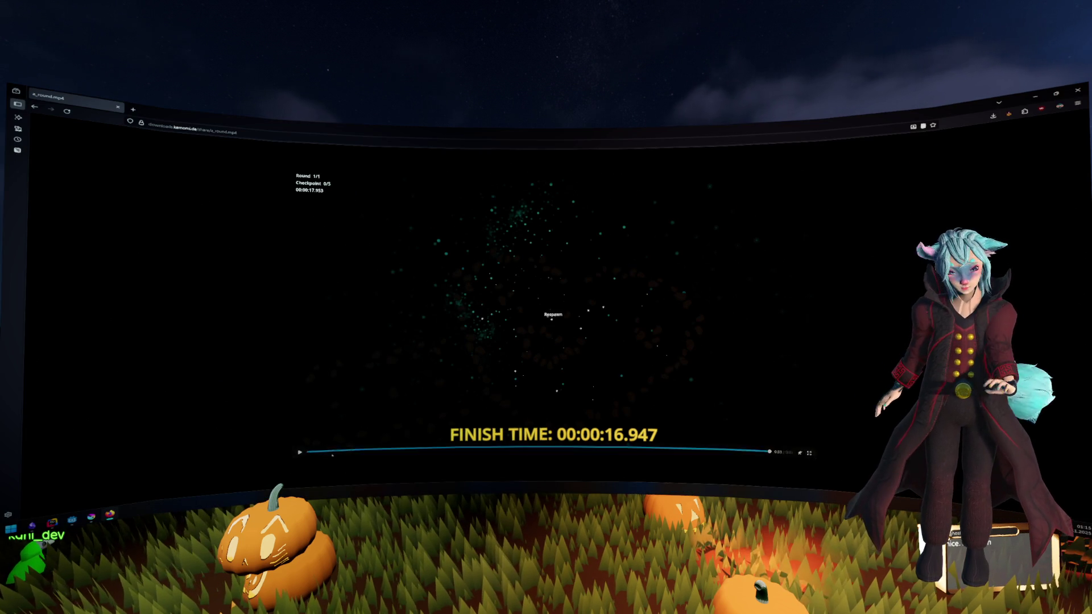
{"action": "left_click", "coordinate": [1035, 96]}
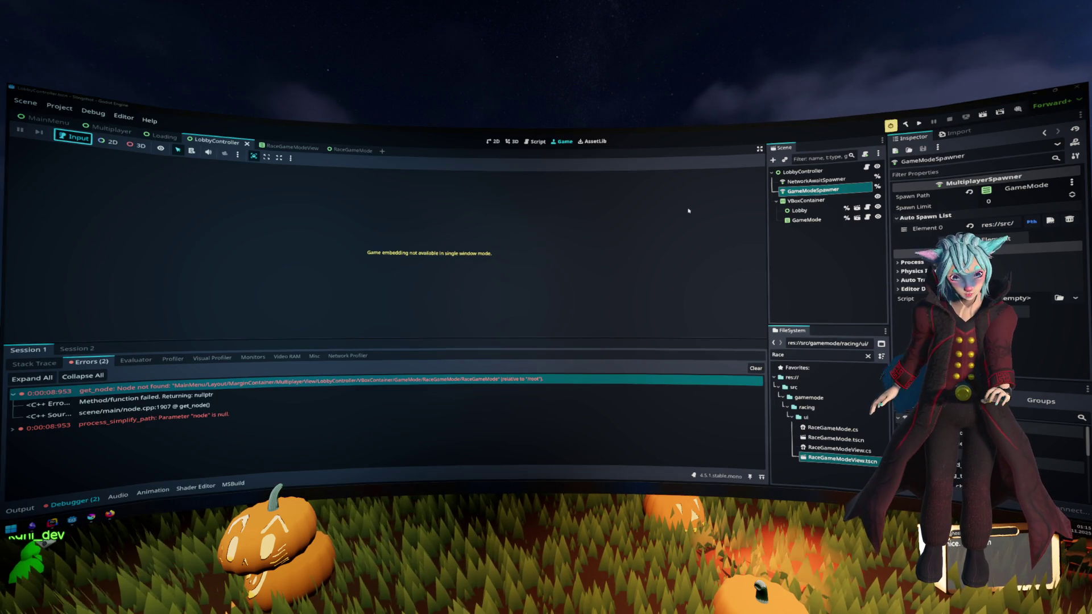
Step: Restore the accidentally deleted AddPlayer lines in LobbyController.cs
{"action": "key", "text": "alt+Tab"}
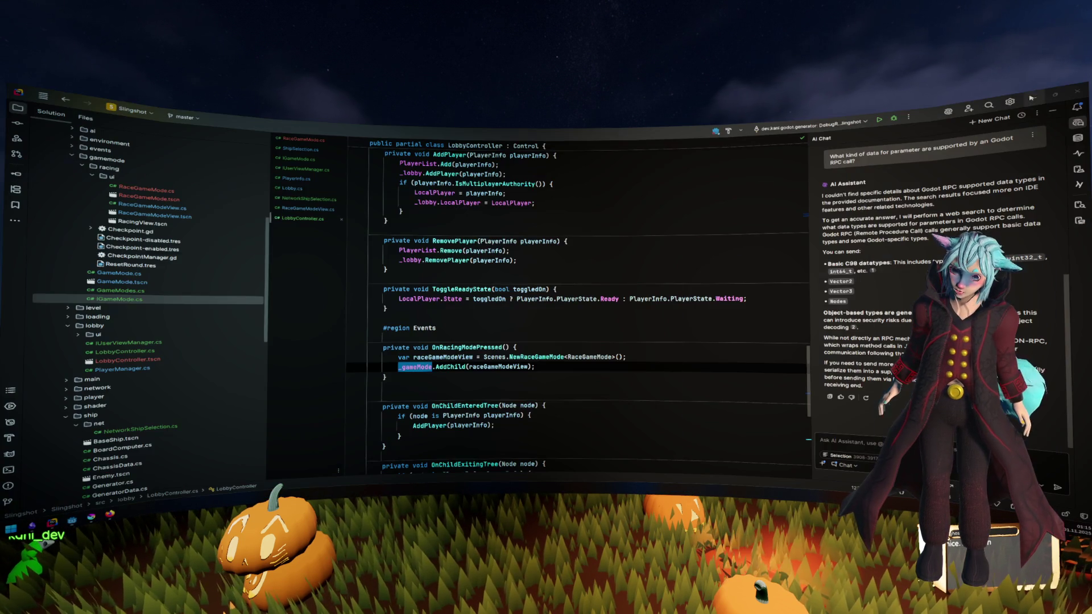
{"action": "left_click", "coordinate": [675, 233]}
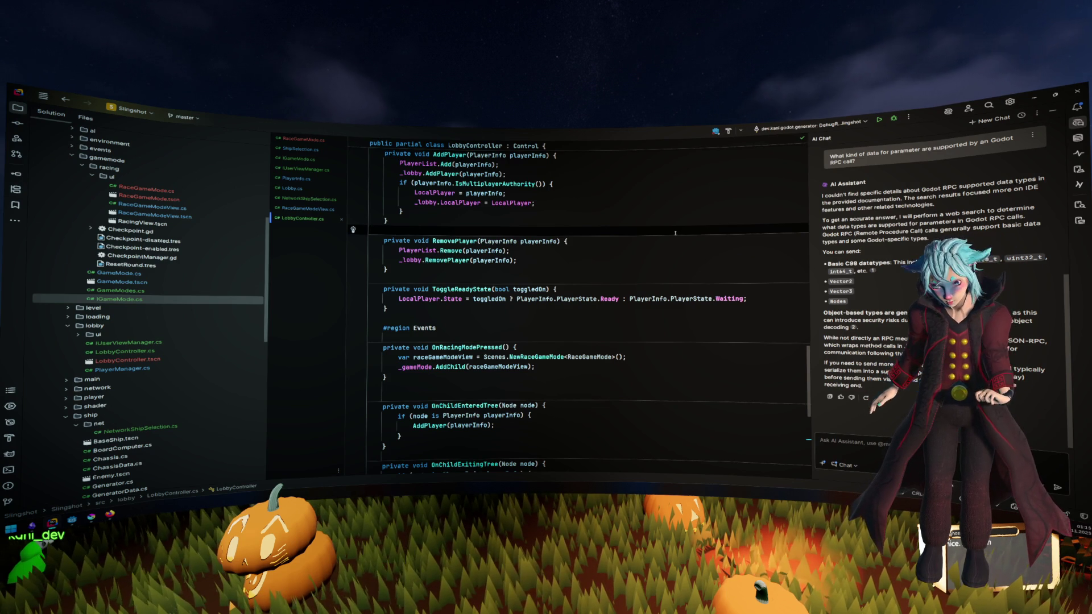
{"action": "key", "text": "ctrl+z"}
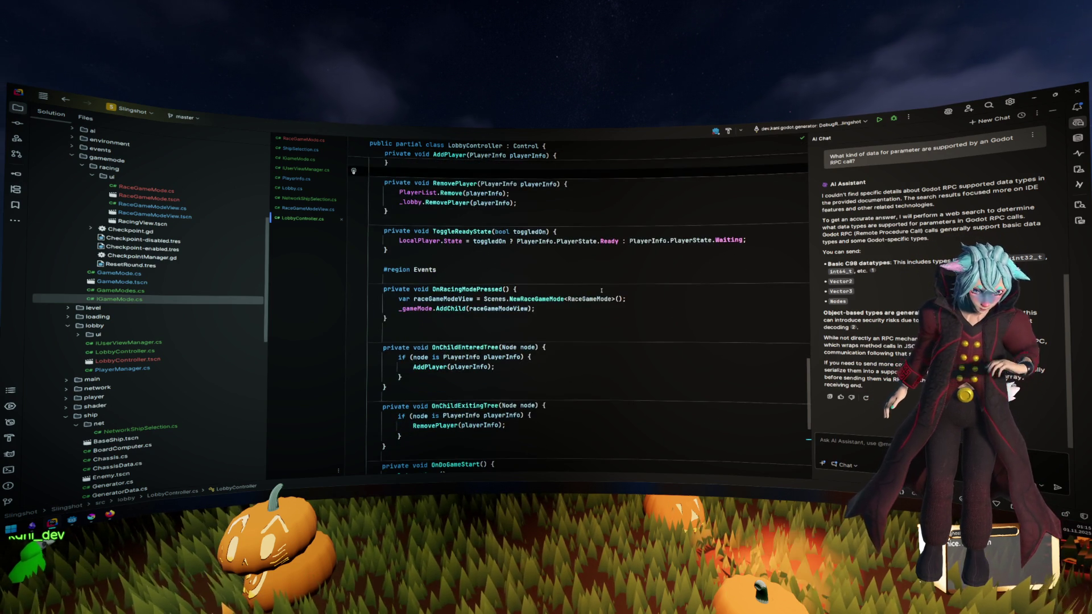
{"action": "left_click", "coordinate": [601, 291]}
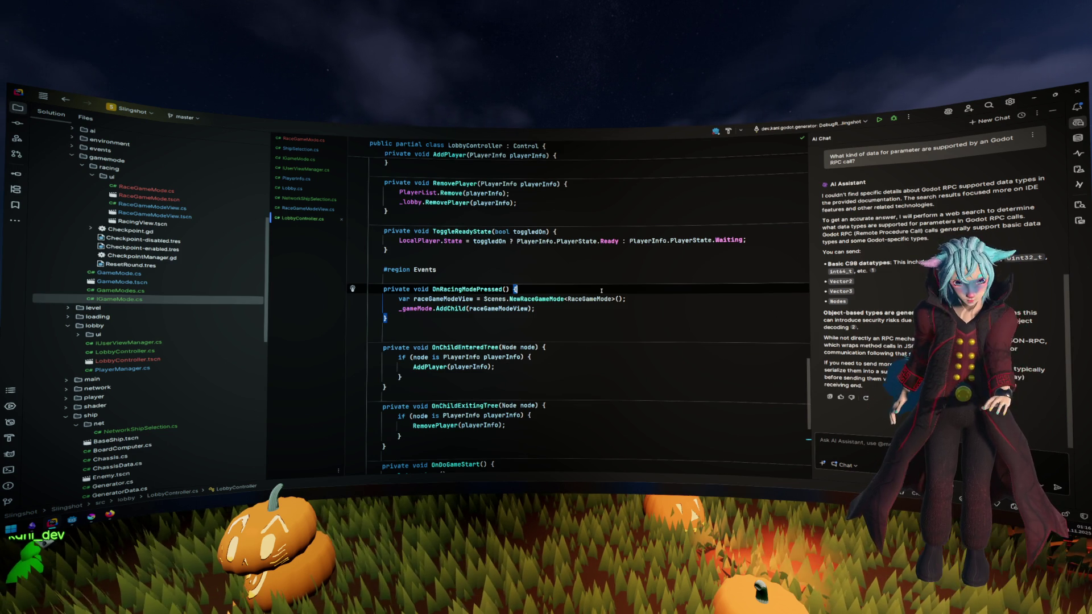
{"action": "key", "text": "ctrl+shift+z"}
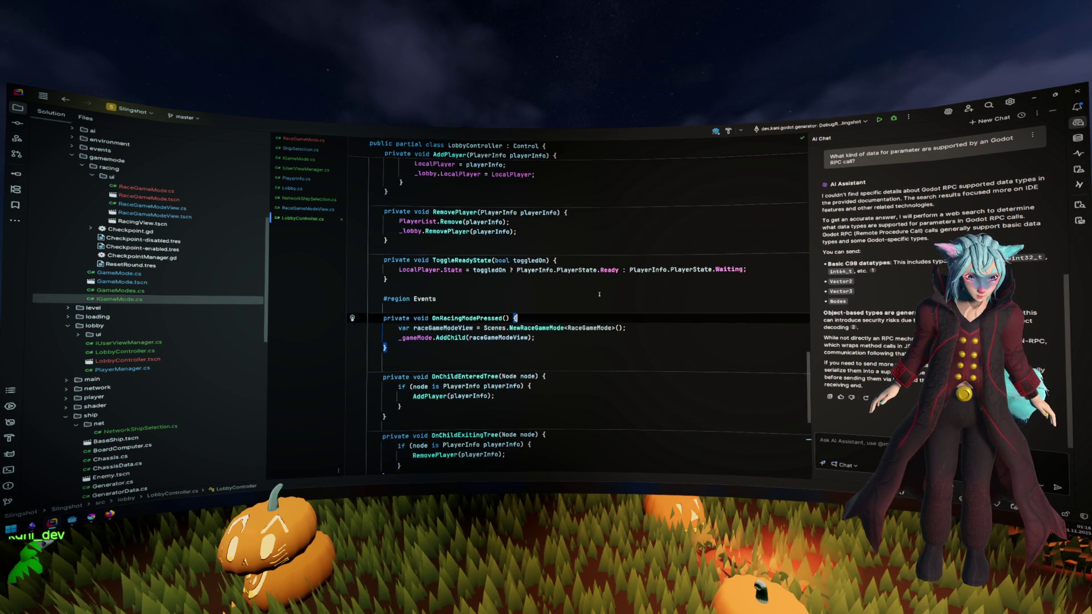
Step: Rename raceGameModeView to raceGameMode in OnRacingModePressed and remove the stray space in AddChild
{"action": "left_click_drag", "start_coordinate": [528, 343], "coordinate": [369, 316]}
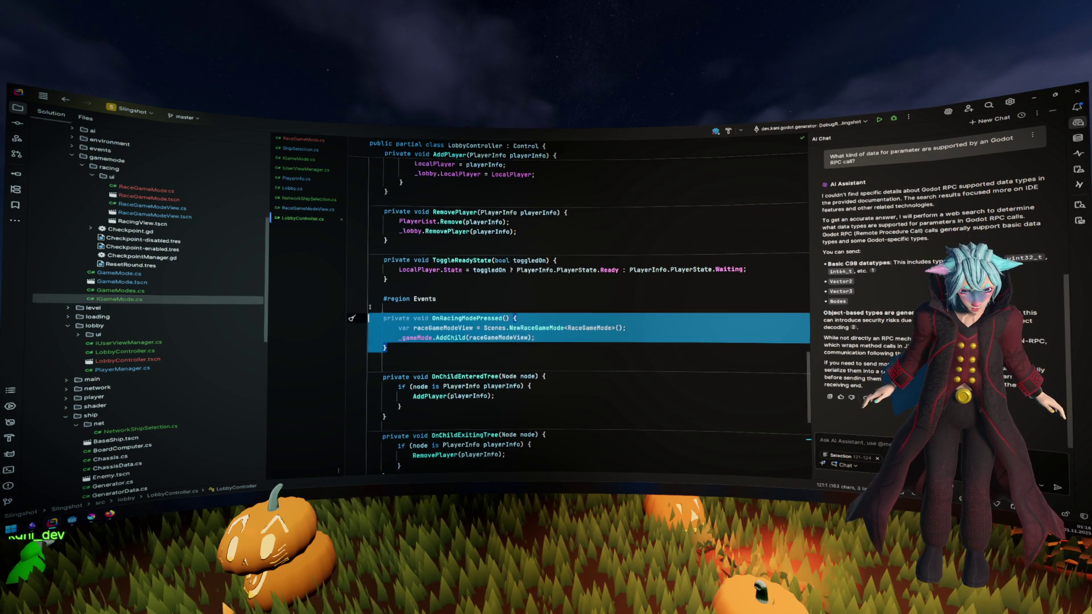
{"action": "left_click", "coordinate": [578, 340]}
{"action": "key", "text": "Left"}
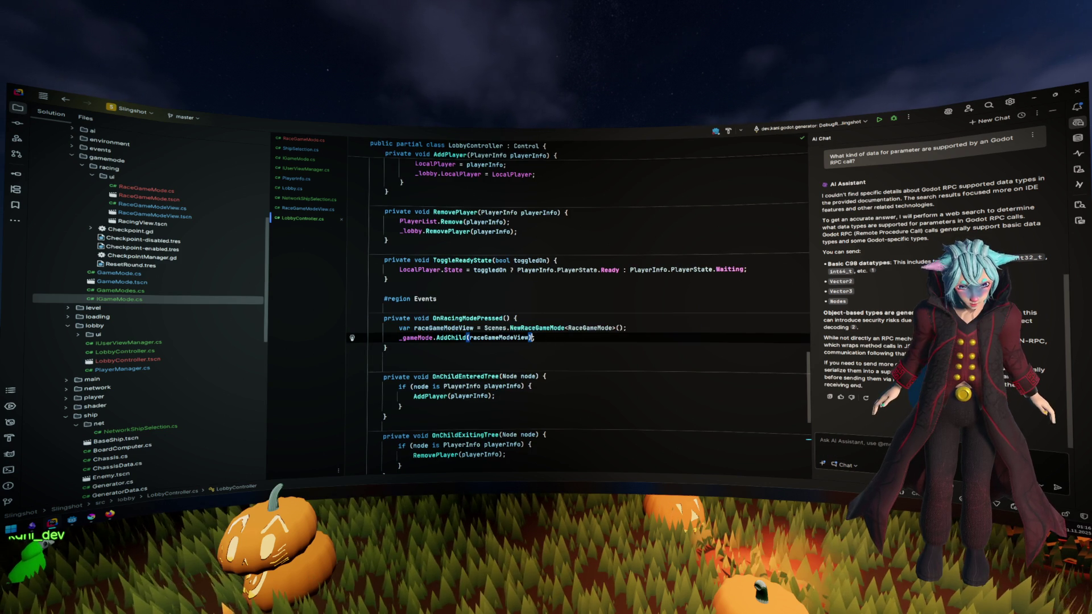
{"action": "key", "text": "shift+F6"}
{"action": "key", "text": "BackSpace"}
{"action": "key", "text": "BackSpace"}
{"action": "key", "text": "BackSpace"}
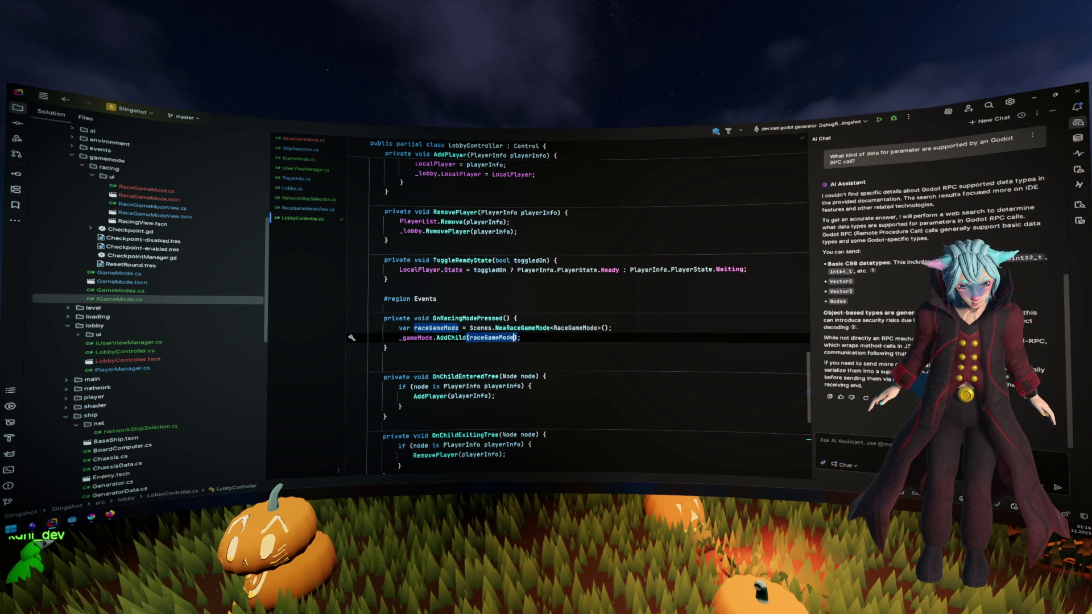
{"action": "key", "text": "BackSpace"}
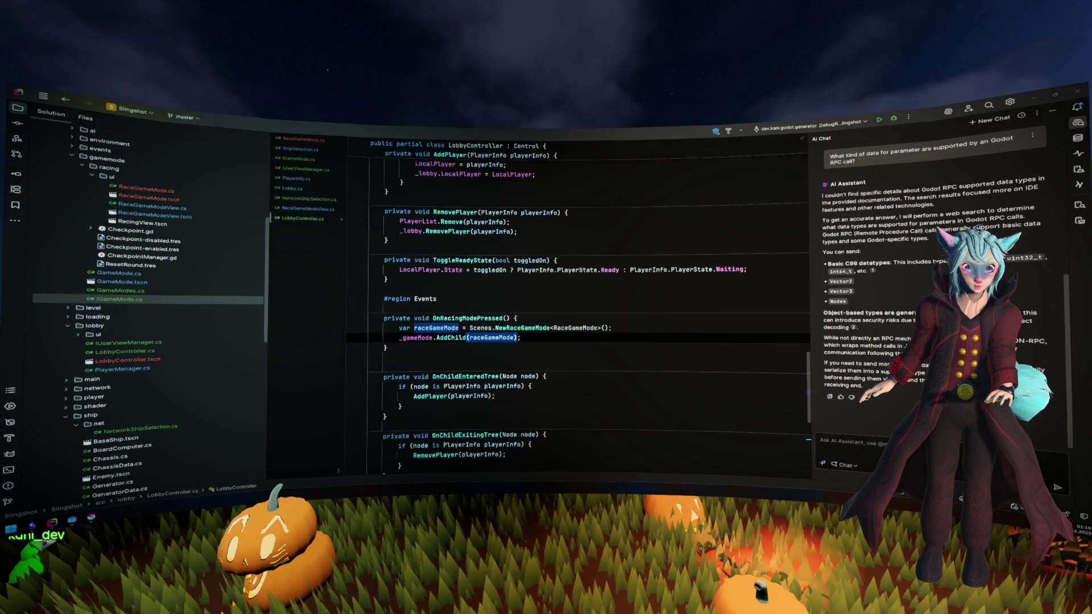
Step: Run the project, host a lobby in one window, join from the other, and pick Racing
{"action": "key", "text": "alt+Tab"}
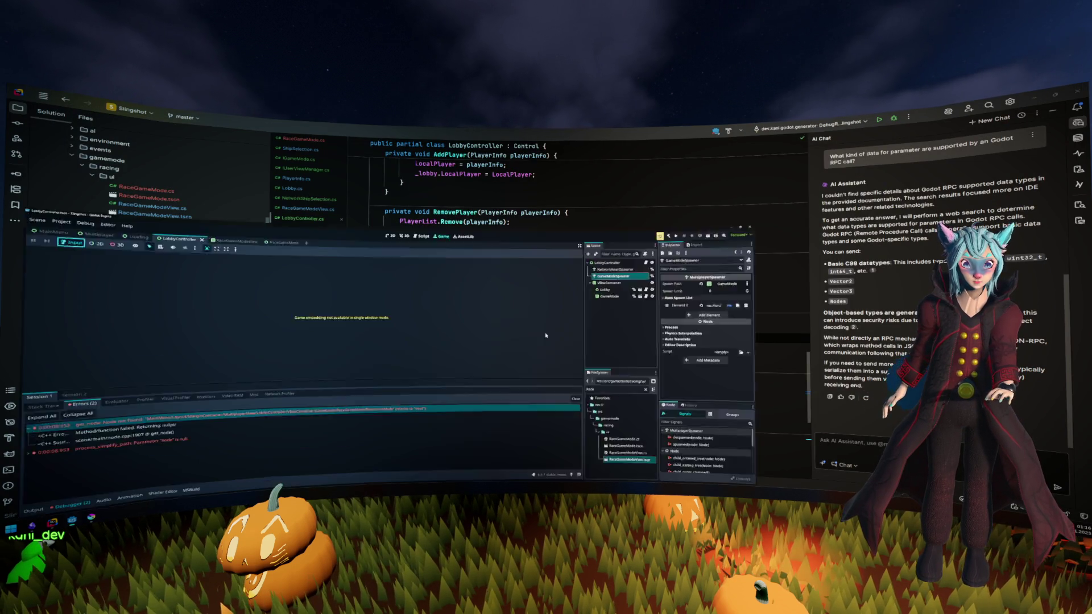
{"action": "left_click", "coordinate": [920, 123]}
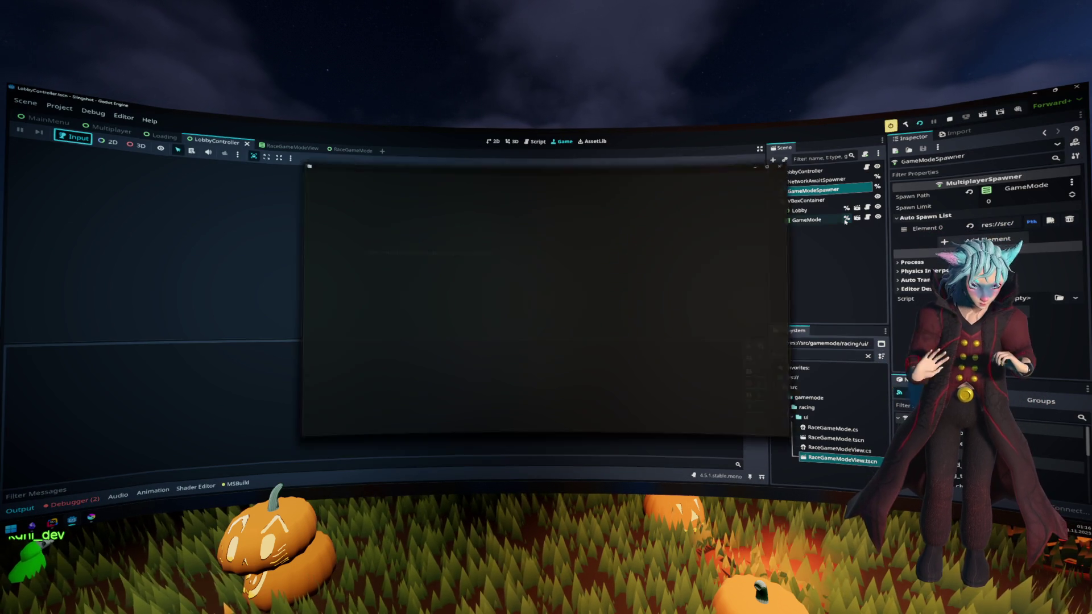
{"action": "left_click", "coordinate": [421, 334]}
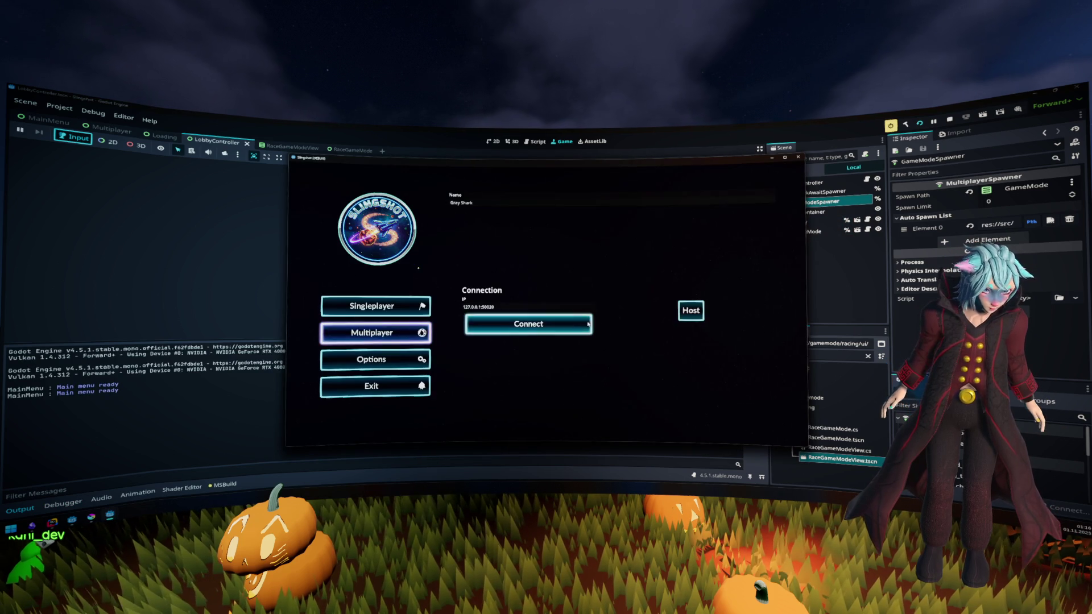
{"action": "left_click", "coordinate": [690, 310]}
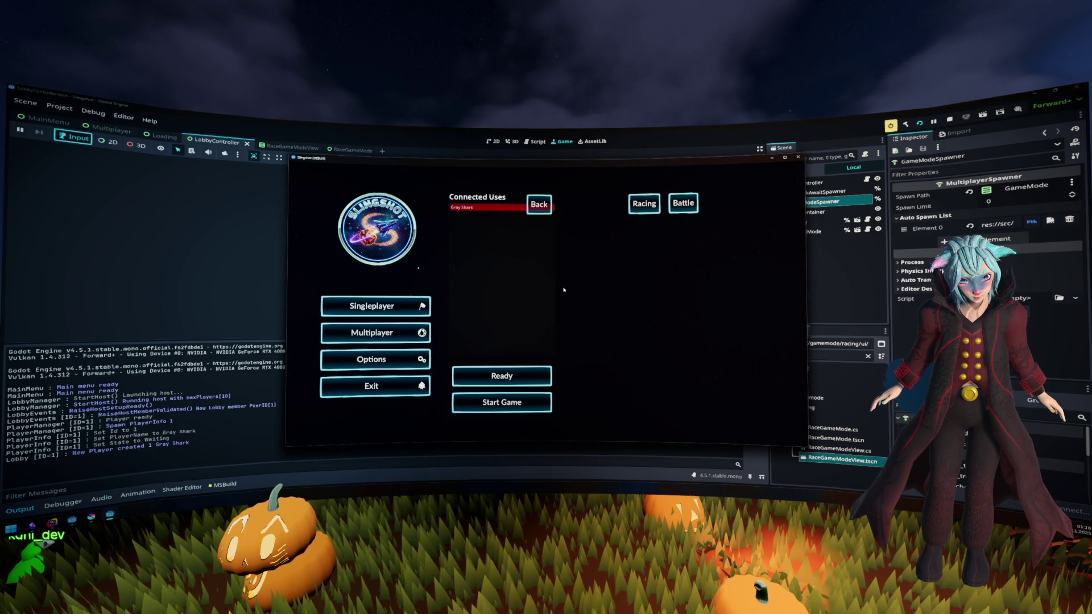
{"action": "left_click", "coordinate": [428, 332]}
{"action": "left_click", "coordinate": [538, 323]}
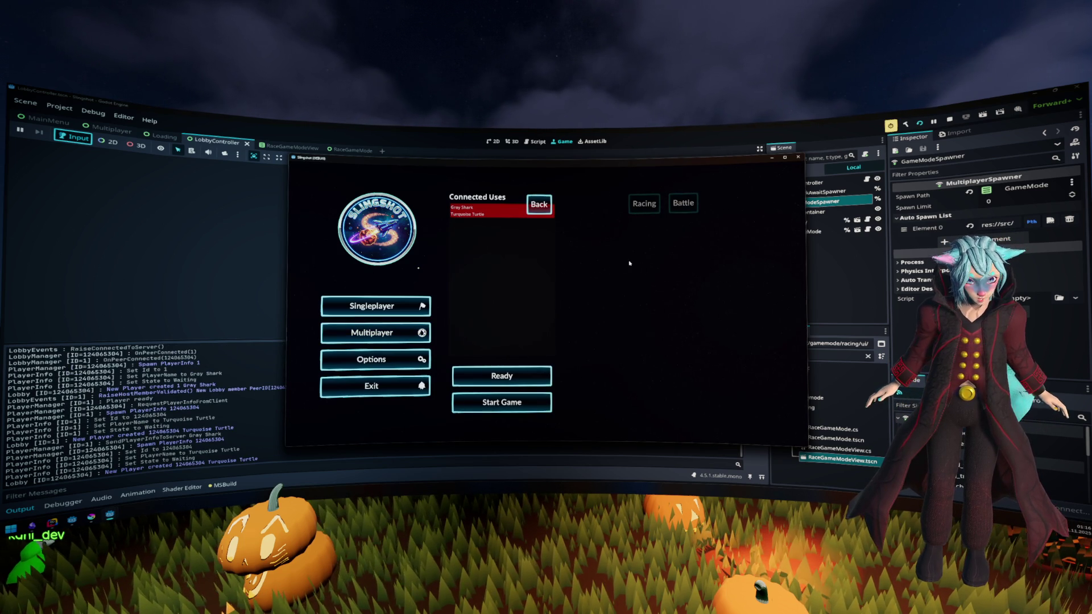
{"action": "left_click", "coordinate": [644, 203]}
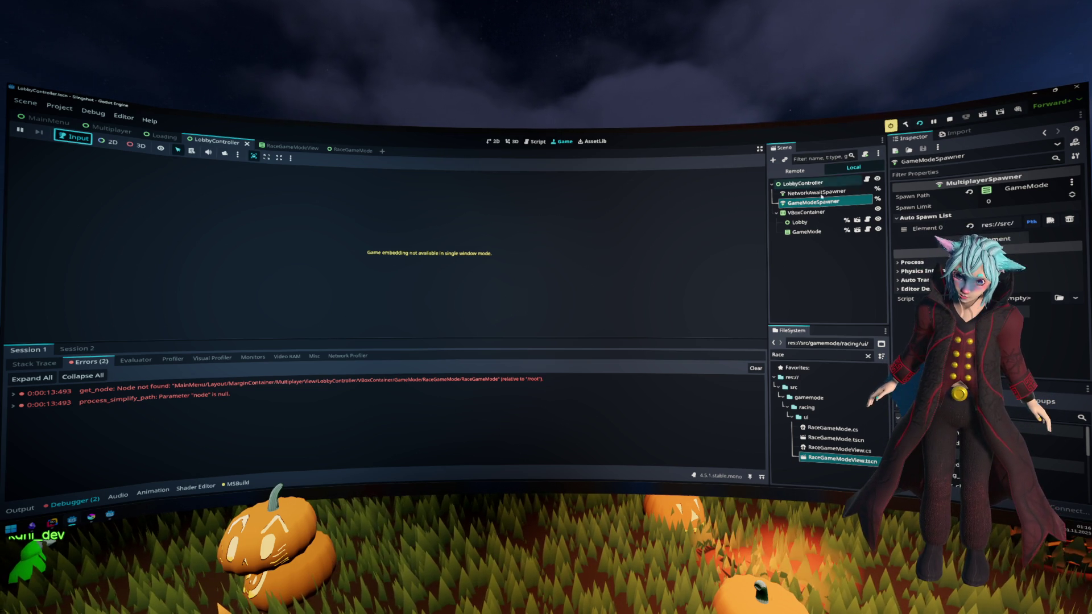
Step: Set GameModeSpawner's Auto Spawn List Element 0 to RaceGameMode.tscn
{"action": "left_click", "coordinate": [819, 202]}
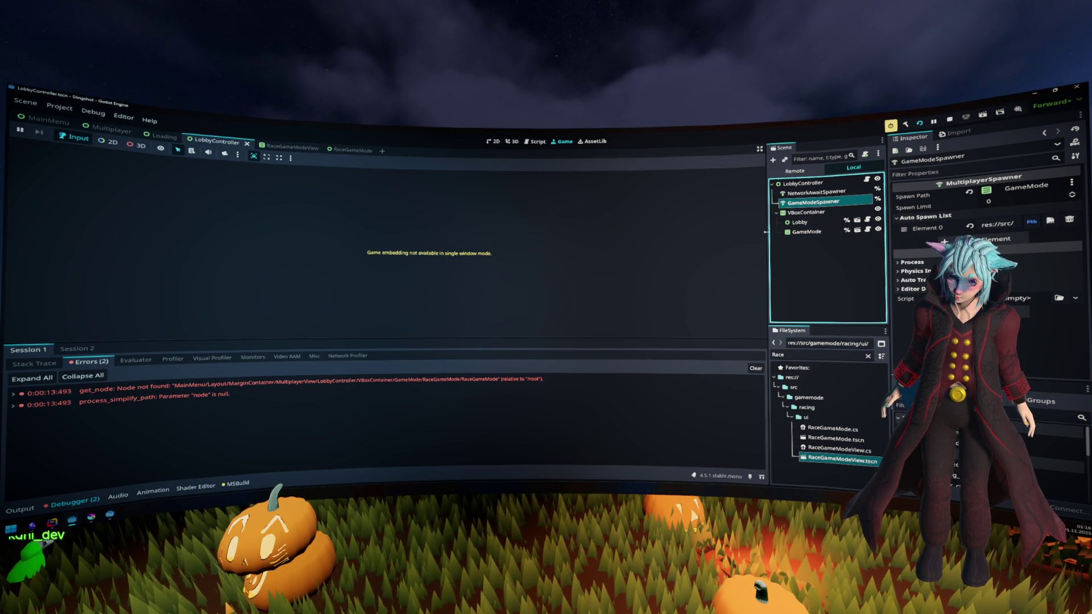
{"action": "left_click_drag", "start_coordinate": [769, 233], "coordinate": [659, 239]}
{"action": "left_click_drag", "start_coordinate": [603, 241], "coordinate": [550, 241]}
{"action": "left_click", "coordinate": [921, 229]}
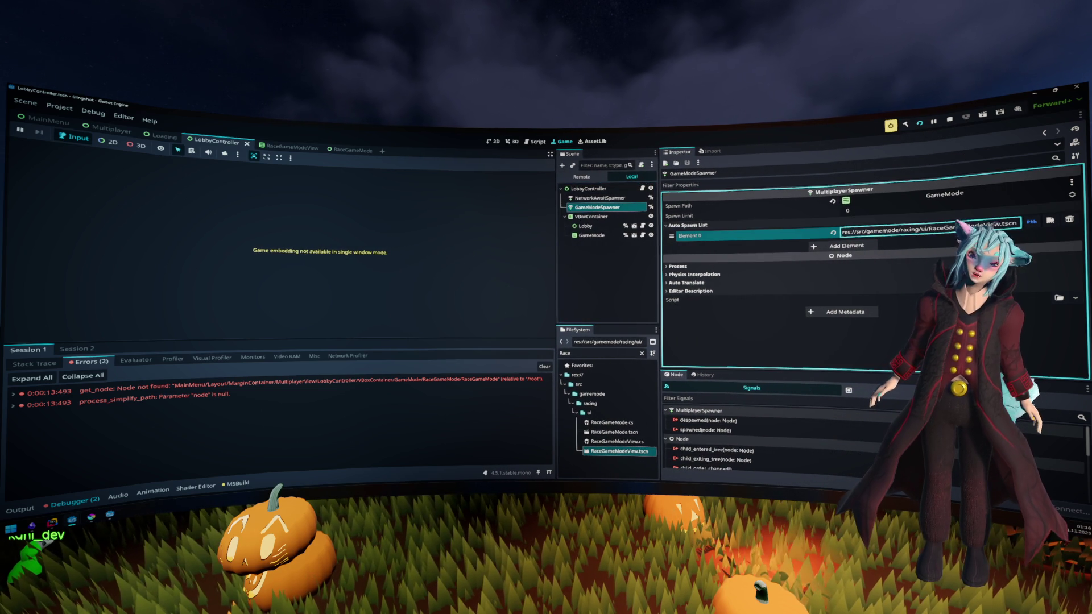
{"action": "left_click", "coordinate": [1051, 221]}
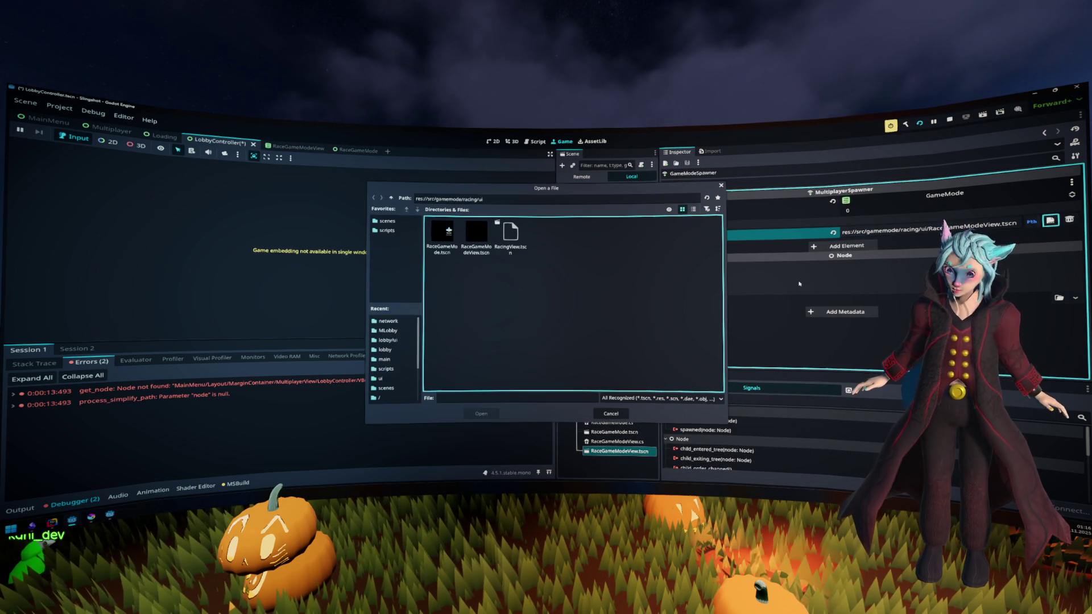
{"action": "left_click", "coordinate": [468, 253]}
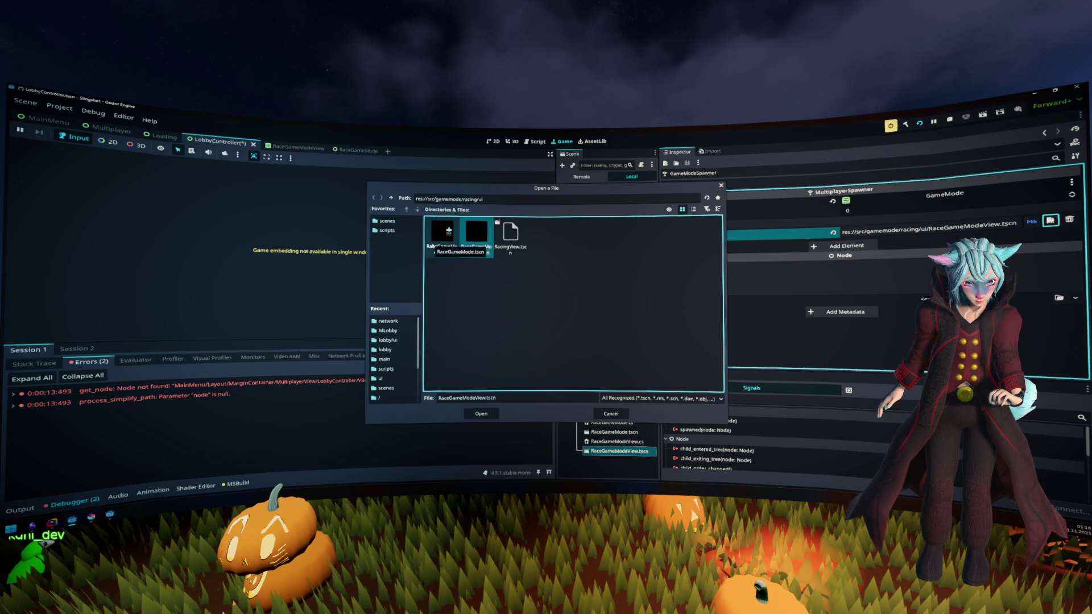
{"action": "double_click", "coordinate": [443, 245]}
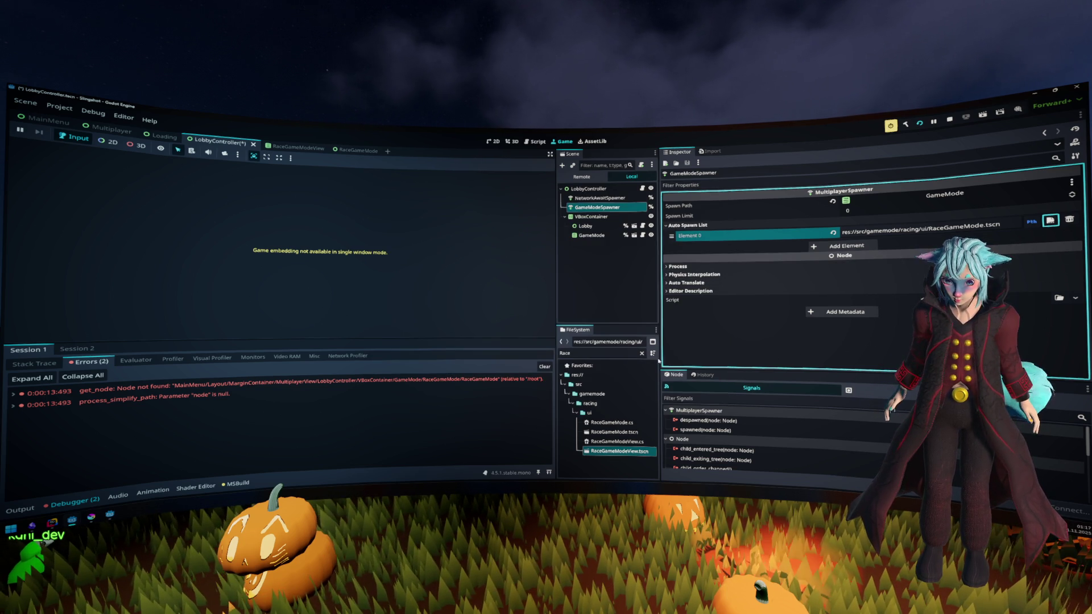
Step: Move RaceGameMode.tscn into the racing folder, widen the docks, and run the game
{"action": "left_click_drag", "start_coordinate": [617, 432], "coordinate": [590, 405]}
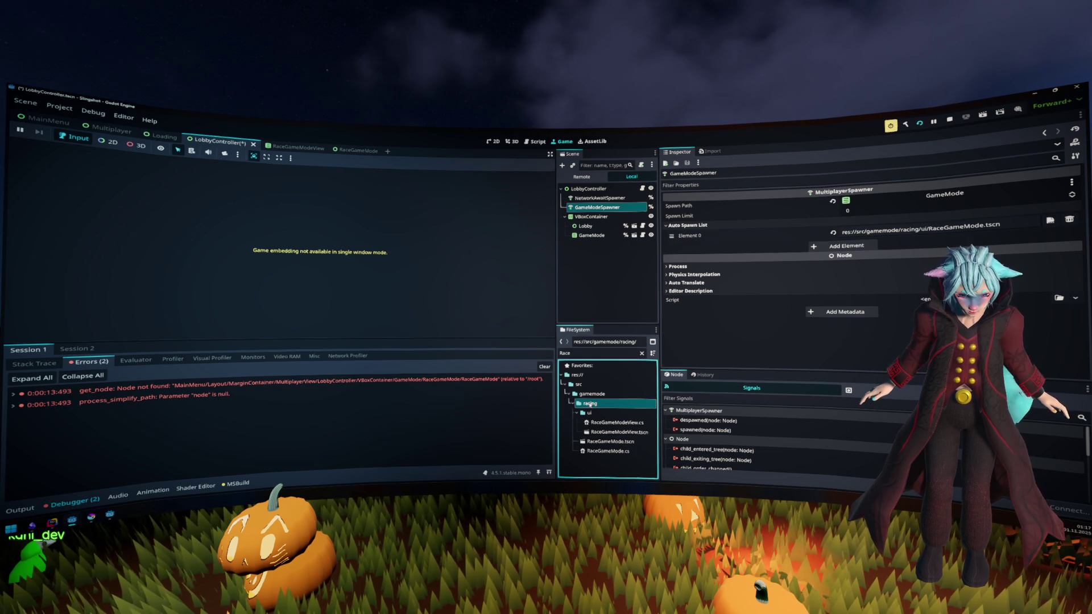
{"action": "double_click", "coordinate": [590, 413]}
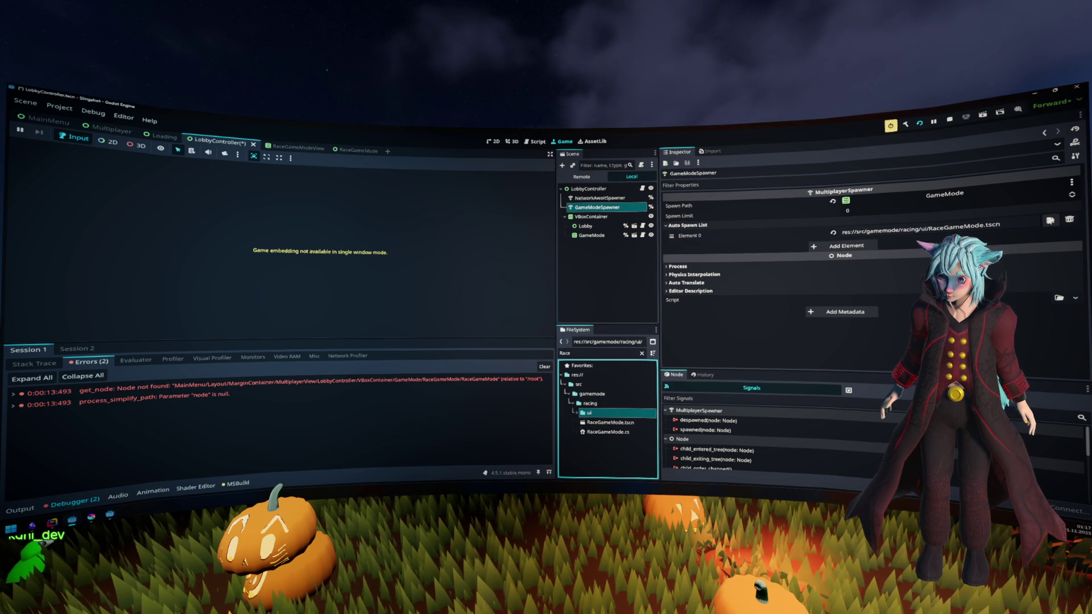
{"action": "left_click", "coordinate": [1024, 227]}
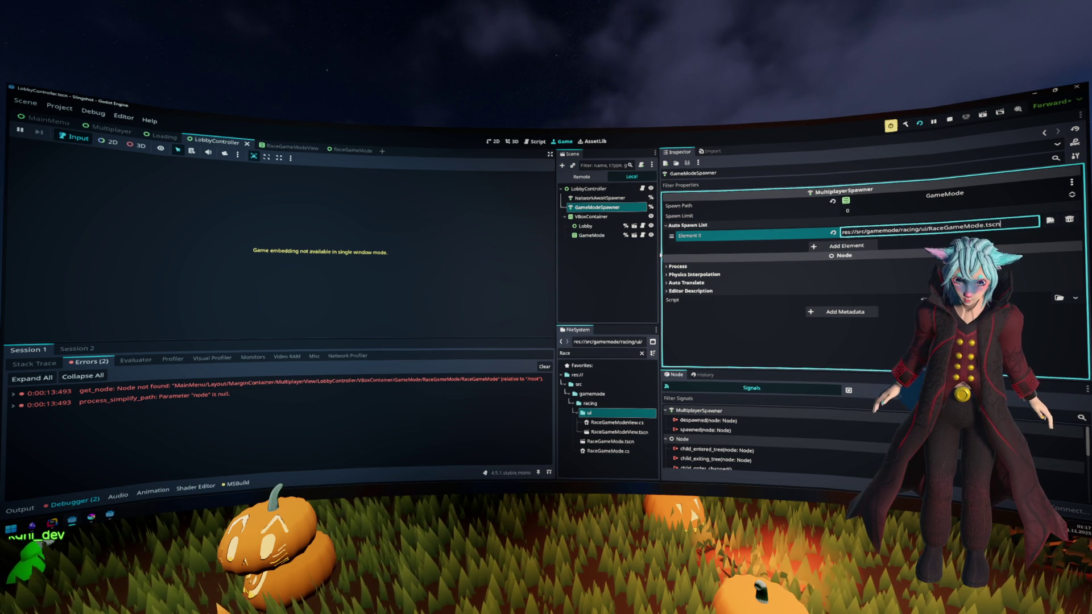
{"action": "left_click_drag", "start_coordinate": [660, 254], "coordinate": [797, 255]}
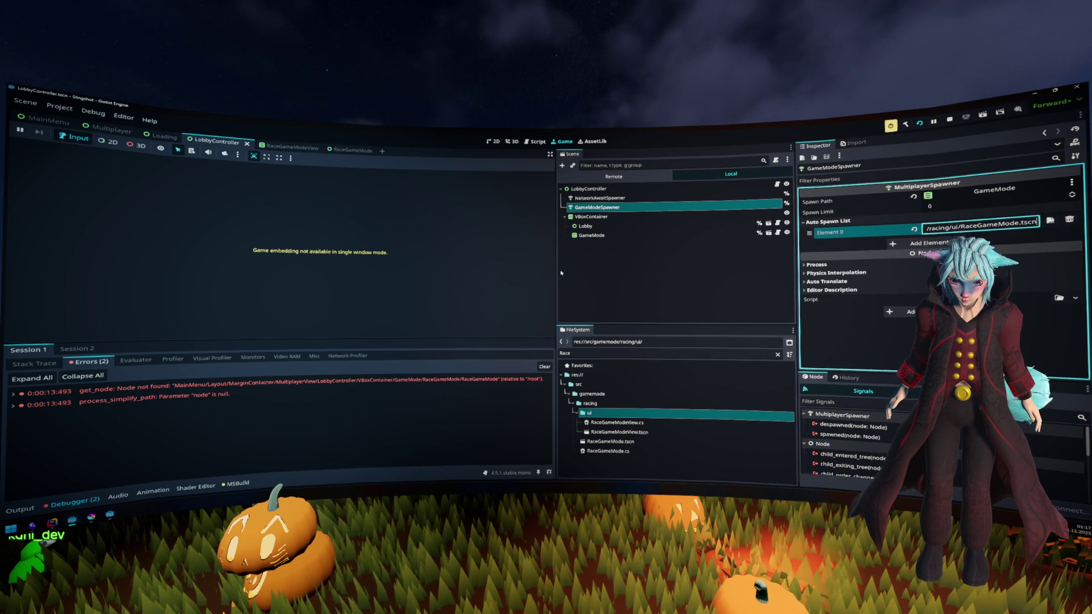
{"action": "mouse_move", "coordinate": [557, 273]}
{"action": "left_mouse_down"}
{"action": "mouse_move", "coordinate": [804, 271]}
{"action": "mouse_move", "coordinate": [775, 272]}
{"action": "left_mouse_up"}
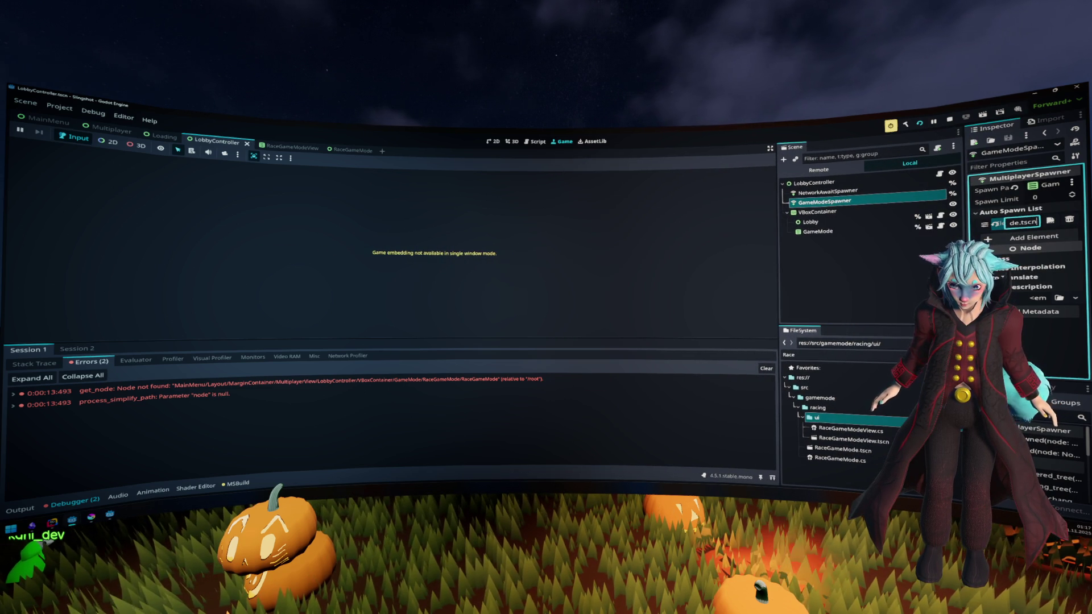
{"action": "left_click_drag", "start_coordinate": [964, 271], "coordinate": [907, 272]}
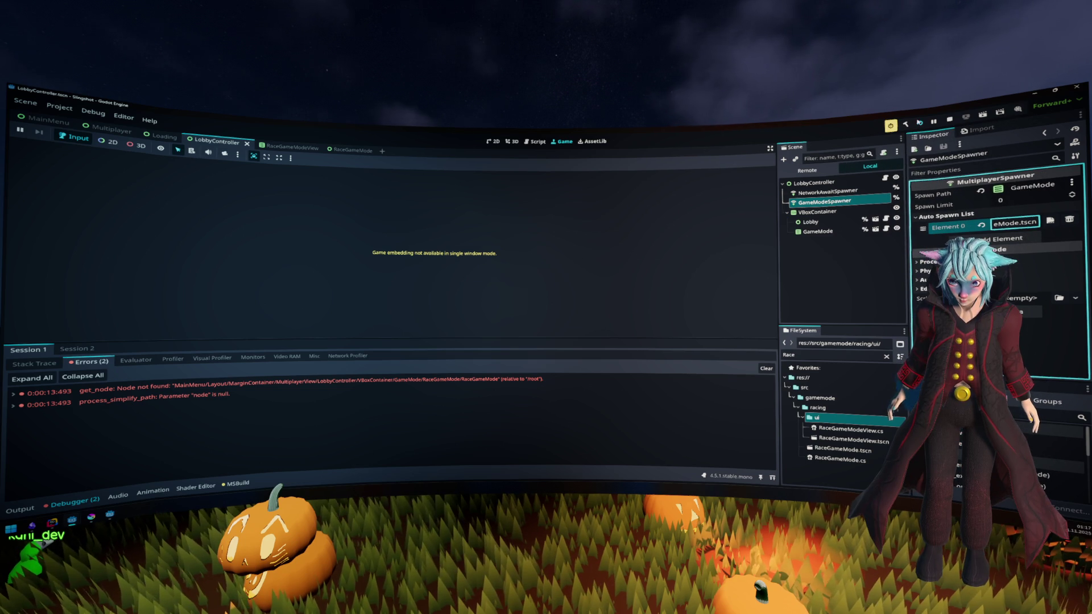
{"action": "left_click", "coordinate": [919, 123]}
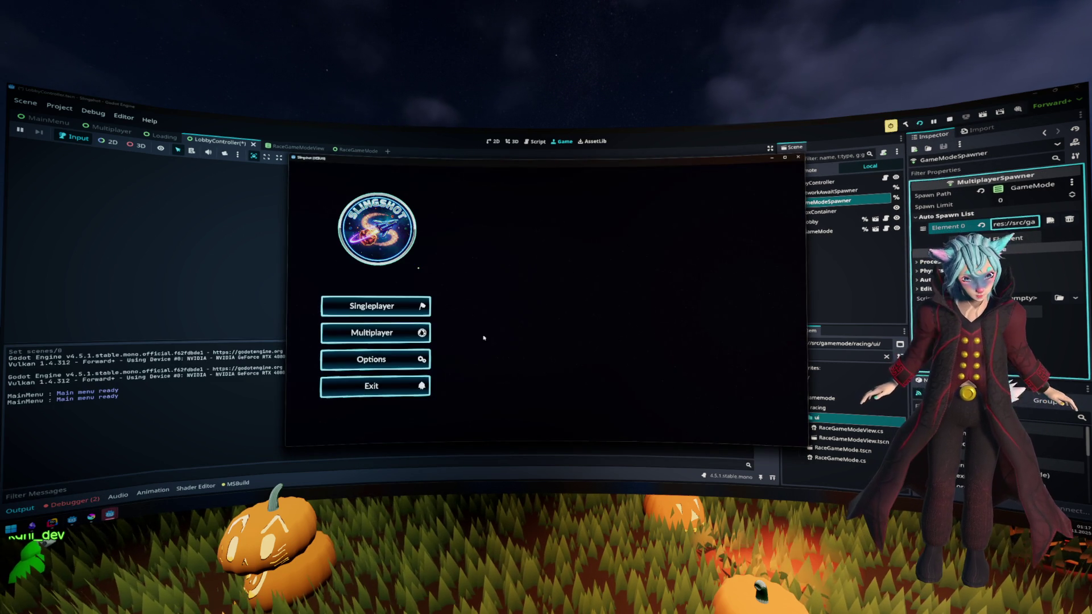
Step: Host a multiplayer lobby in the game, close it, and view Session 2's errors
{"action": "left_click", "coordinate": [371, 333]}
{"action": "left_click", "coordinate": [690, 311]}
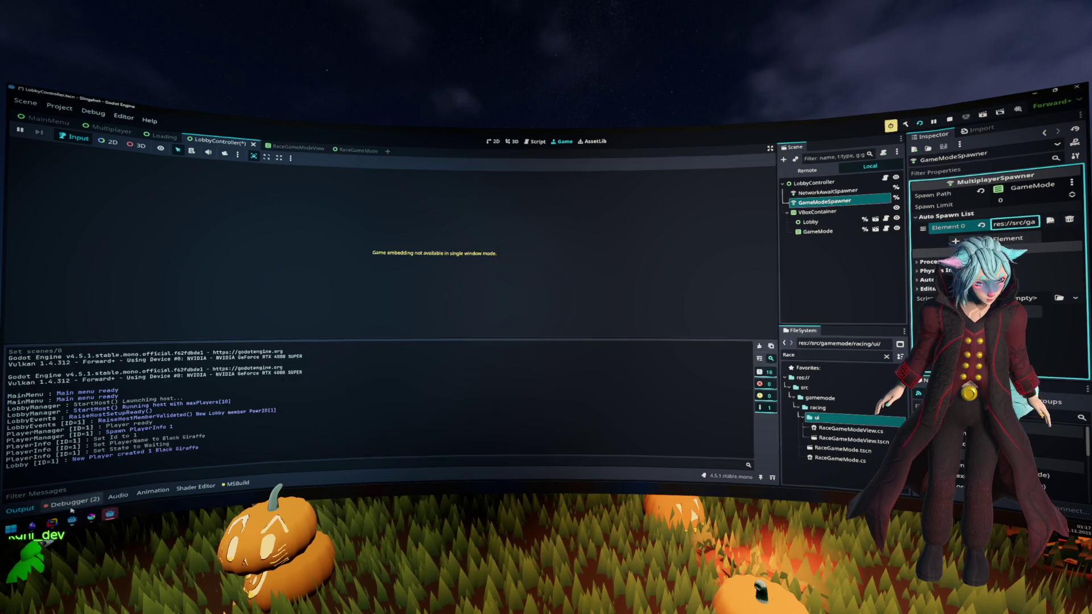
{"action": "left_click", "coordinate": [81, 492]}
{"action": "left_click", "coordinate": [76, 348]}
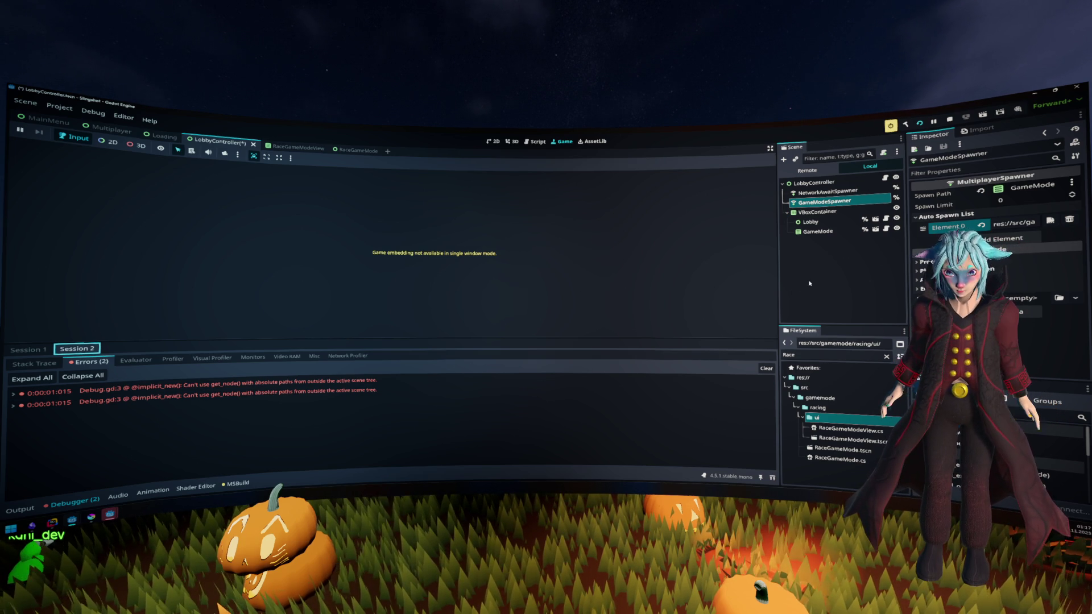
Step: Join the hosted lobby via Multiplayer > Connect and return to the Debugger's error list
{"action": "left_click", "coordinate": [840, 268]}
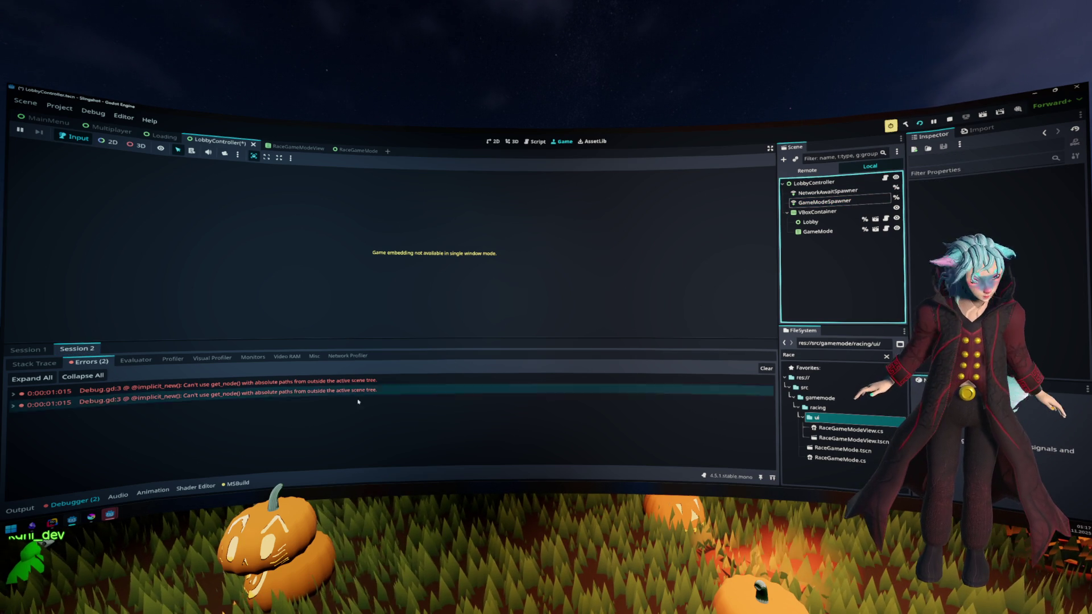
{"action": "mouse_move", "coordinate": [351, 393]}
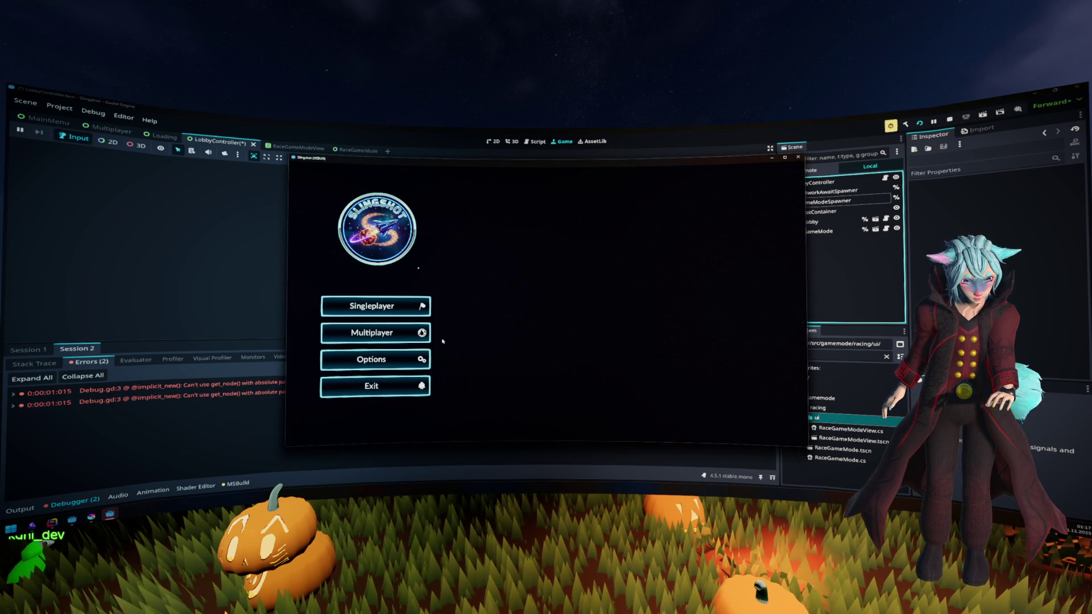
{"action": "left_click", "coordinate": [415, 335]}
{"action": "left_click", "coordinate": [559, 331]}
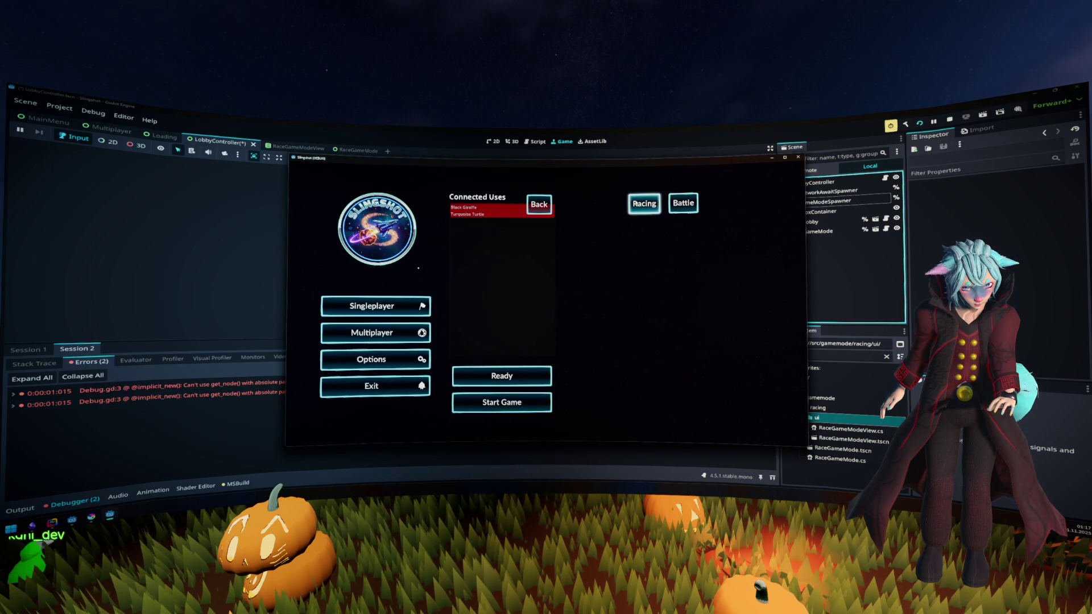
{"action": "left_click", "coordinate": [436, 404]}
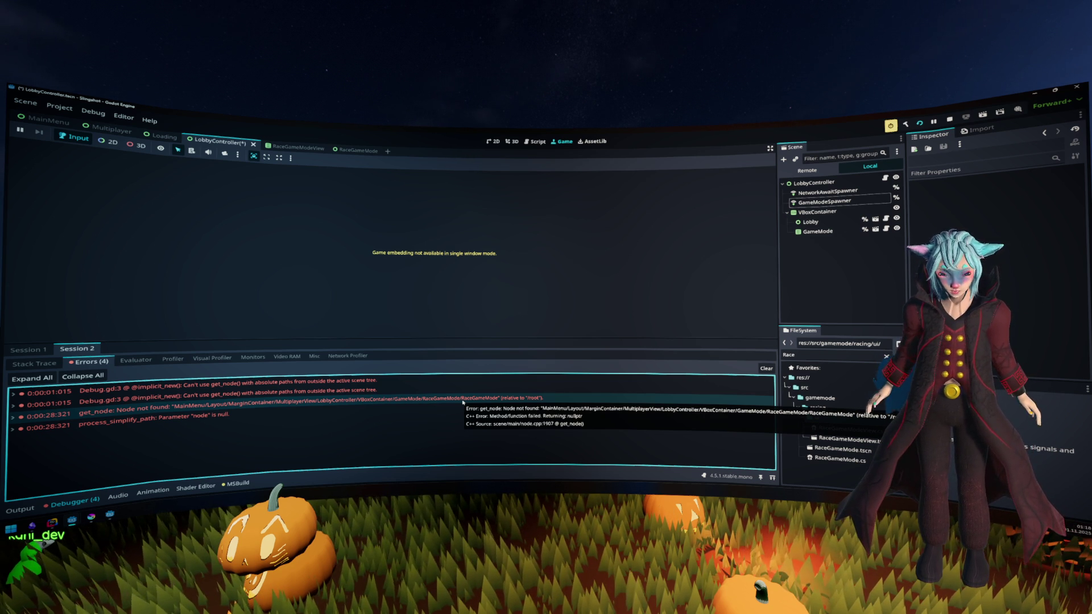
Step: Switch the Scene dock to Remote and expand MainMenu > MarginContainer > MultiplayerView to reveal LobbyController
{"action": "left_click", "coordinate": [807, 170]}
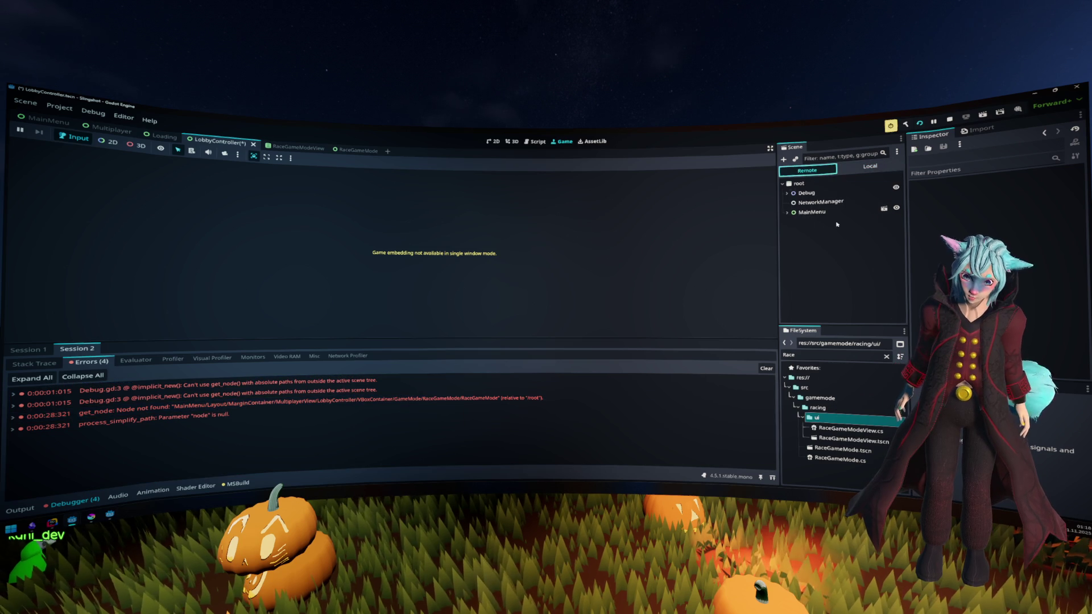
{"action": "left_click", "coordinate": [812, 212]}
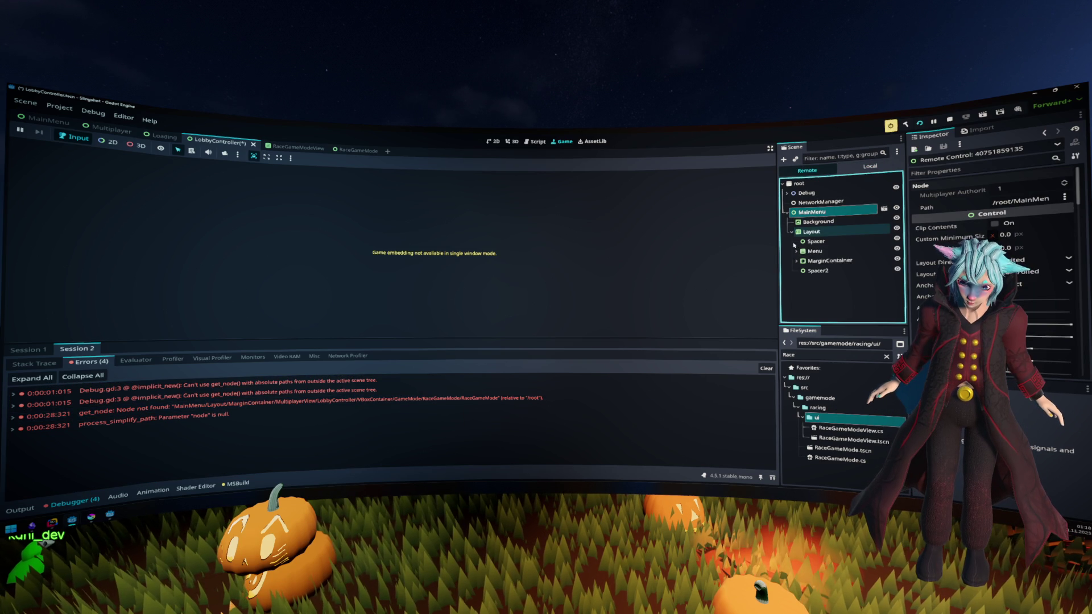
{"action": "left_click", "coordinate": [796, 261]}
{"action": "left_click", "coordinate": [801, 280]}
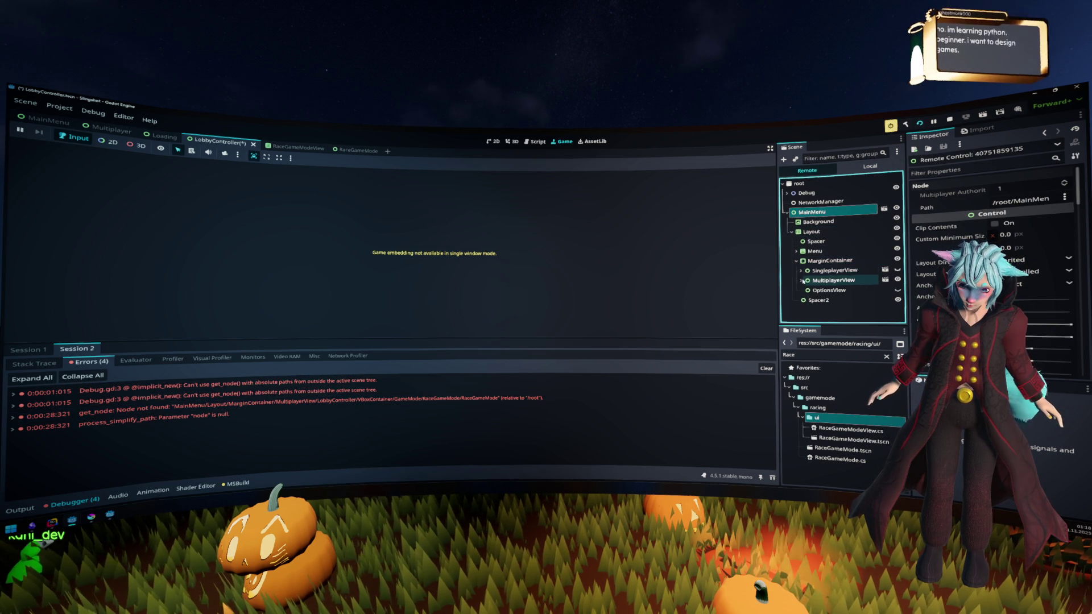
{"action": "scroll", "coordinate": [826, 273], "scroll_direction": "down", "scroll_amount": 1}
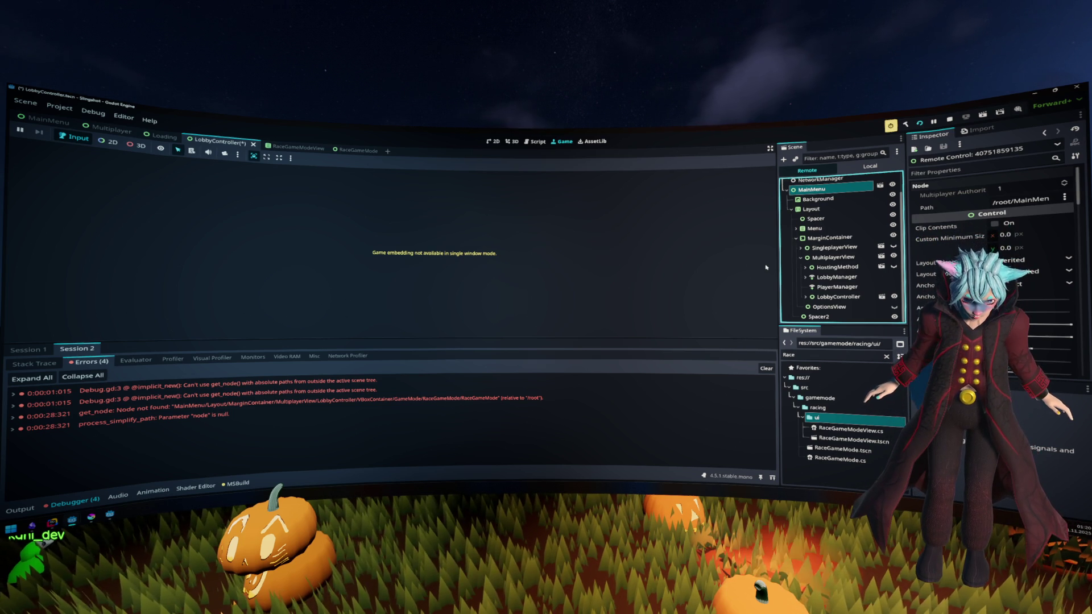
Step: Open the source of the GameMode/RaceGameMode/RaceGameMode node-not-found error in Rider
{"action": "left_click", "coordinate": [234, 407]}
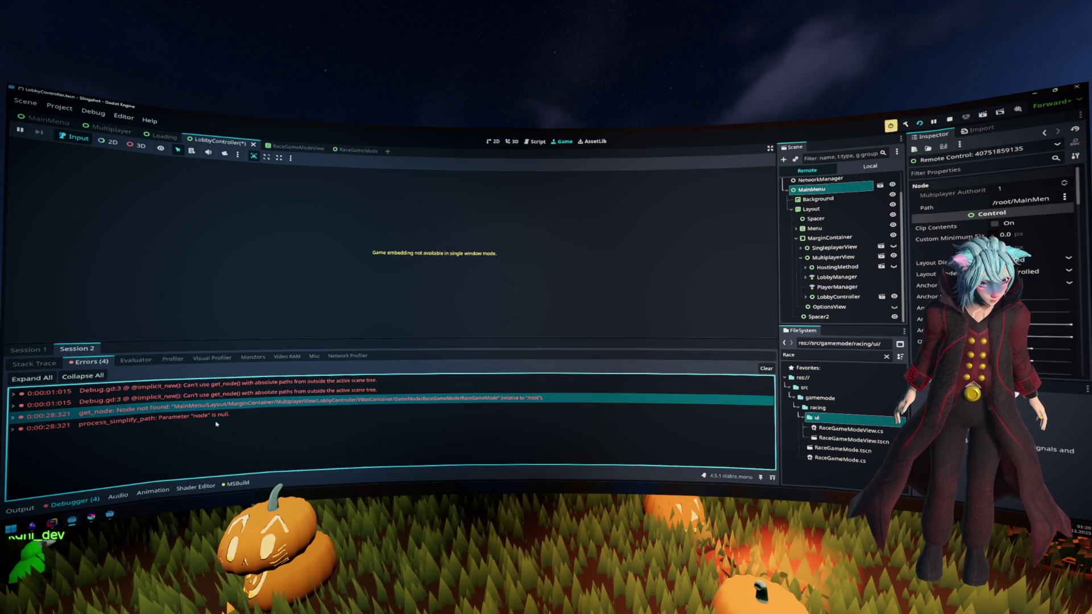
{"action": "mouse_move", "coordinate": [222, 403]}
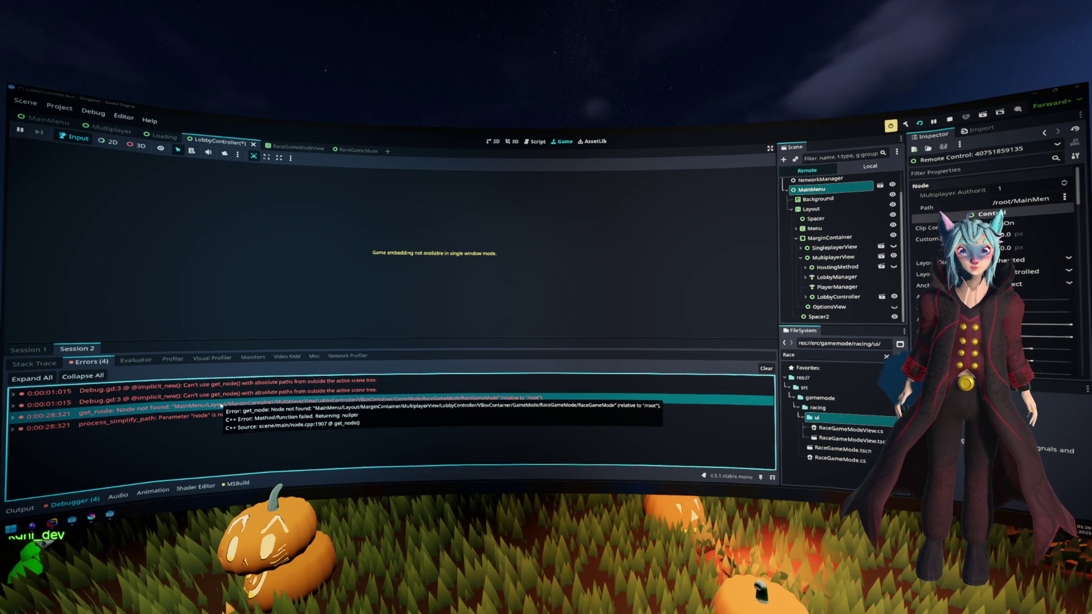
{"action": "double_click", "coordinate": [222, 405]}
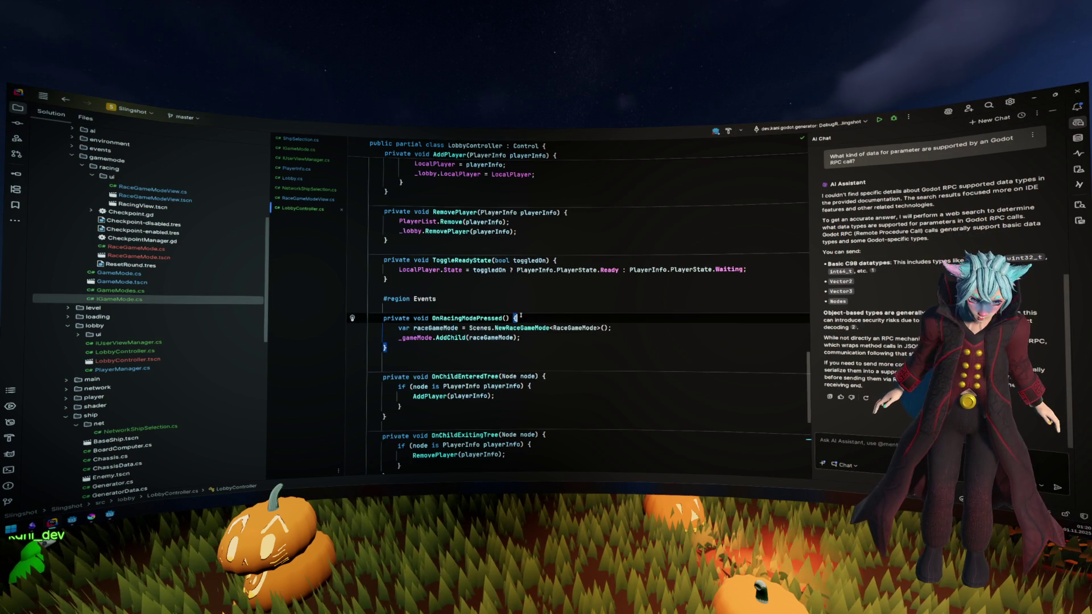
Step: Highlight the NewRaceGameMode call and the _gameMode field, then return to Godot
{"action": "double_click", "coordinate": [503, 328]}
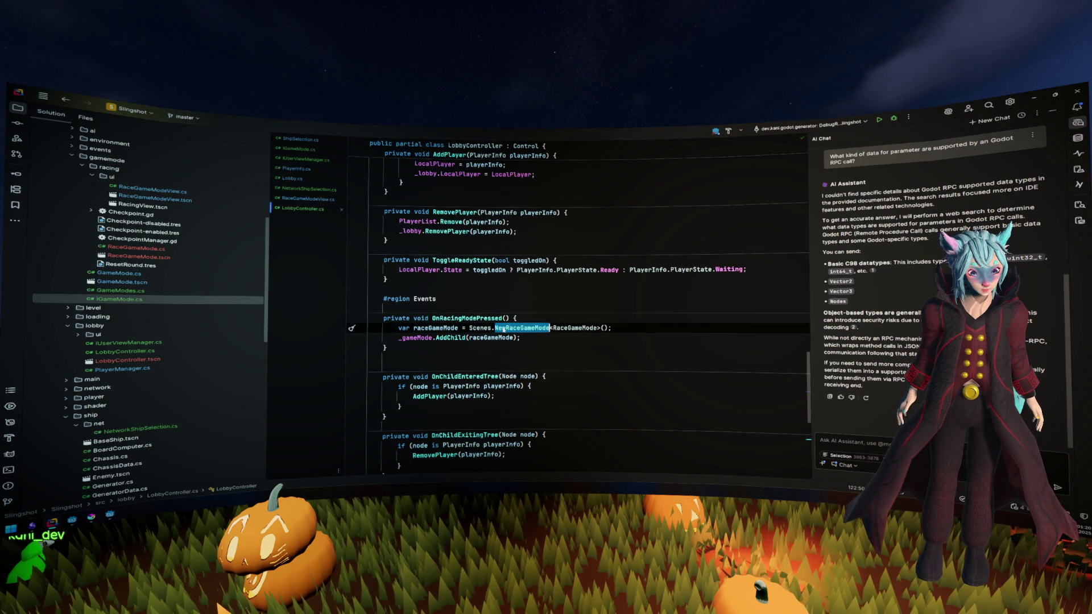
{"action": "double_click", "coordinate": [420, 338]}
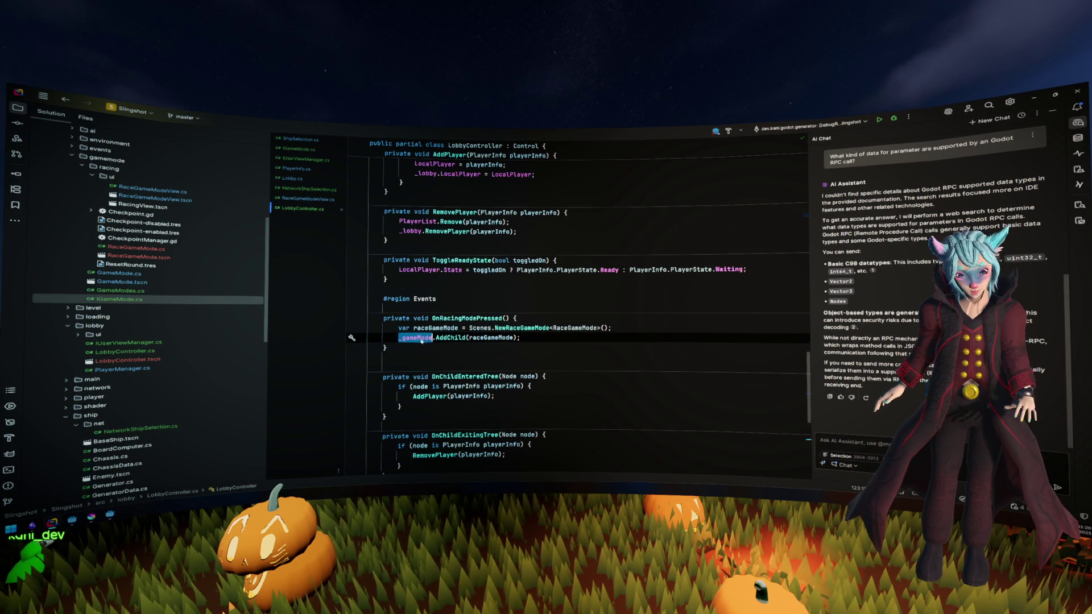
{"action": "left_click", "coordinate": [538, 335]}
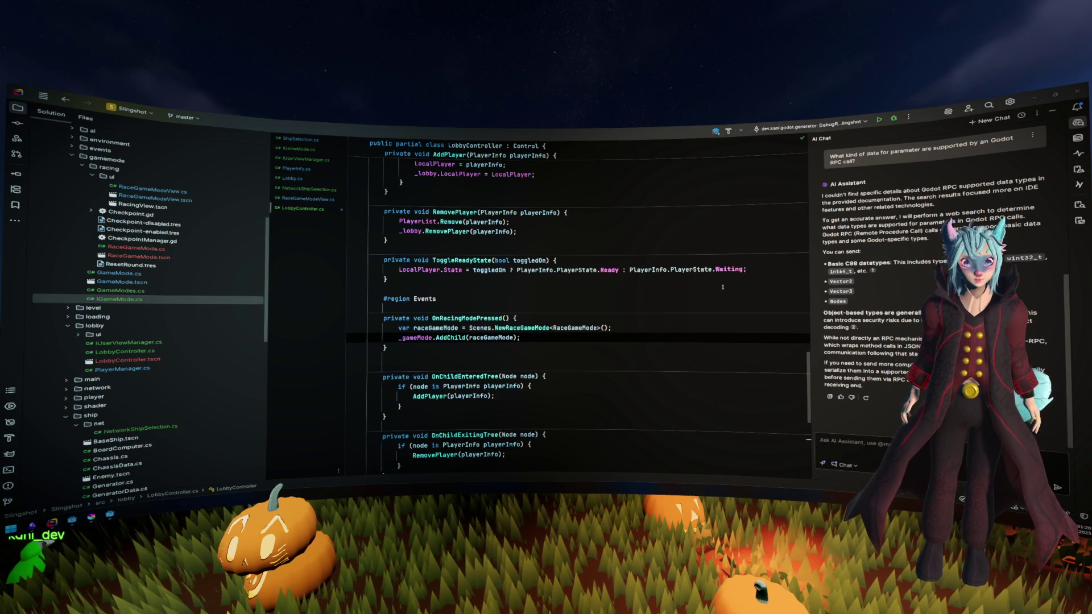
{"action": "key", "text": "alt+Tab"}
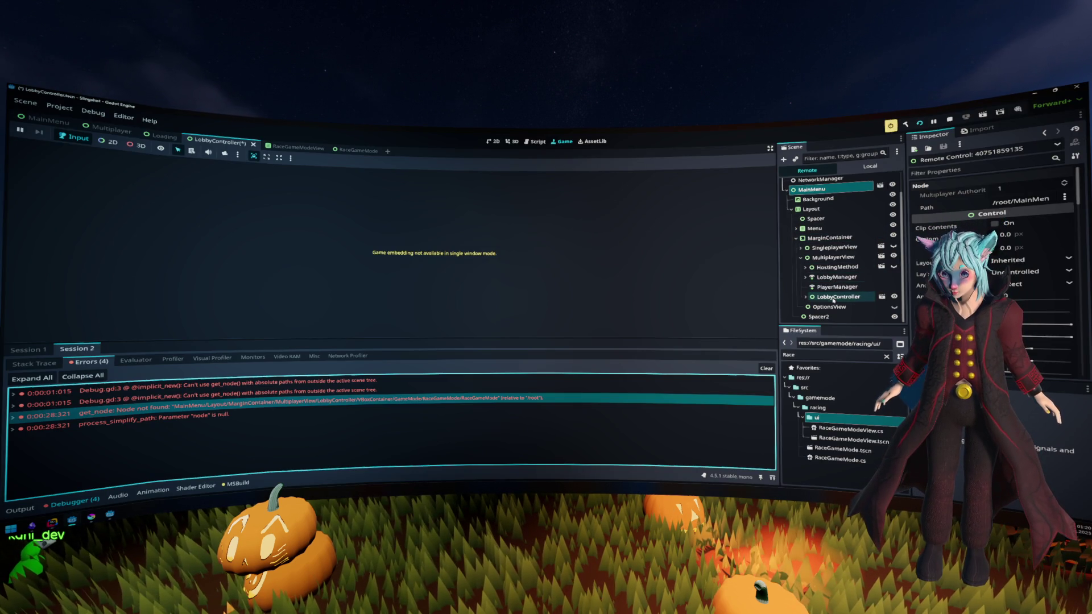
Step: Inspect the live MultiplayerView and LobbyController nodes, briefly expanding LobbyManager
{"action": "left_click", "coordinate": [832, 258]}
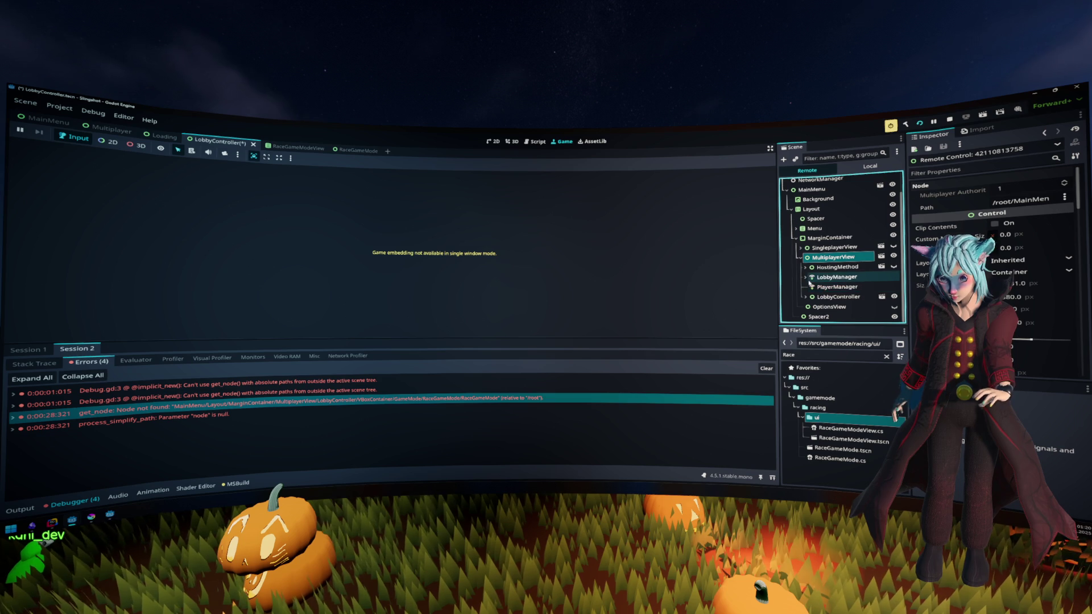
{"action": "left_click", "coordinate": [805, 277]}
{"action": "left_click", "coordinate": [805, 278]}
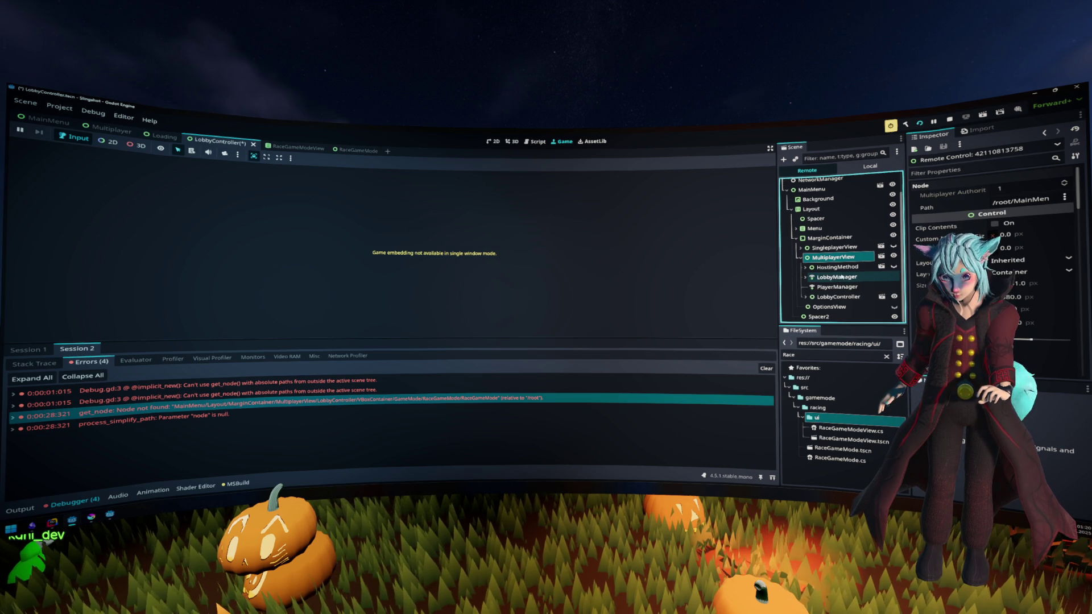
{"action": "left_click", "coordinate": [834, 297]}
{"action": "scroll", "coordinate": [824, 287], "scroll_direction": "down", "scroll_amount": 3}
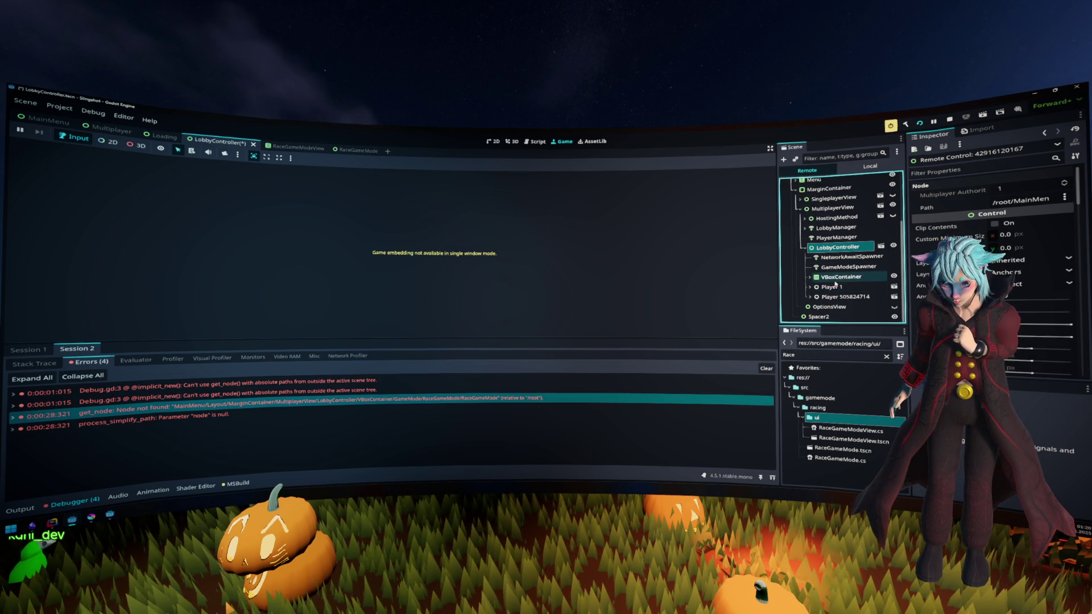
Step: Expand VBoxContainer and GameMode to reveal RacingMode and BattleMode, then check GameModeSpawner's ../VBoxContainer spawn path
{"action": "left_click", "coordinate": [842, 277]}
{"action": "left_click", "coordinate": [846, 296]}
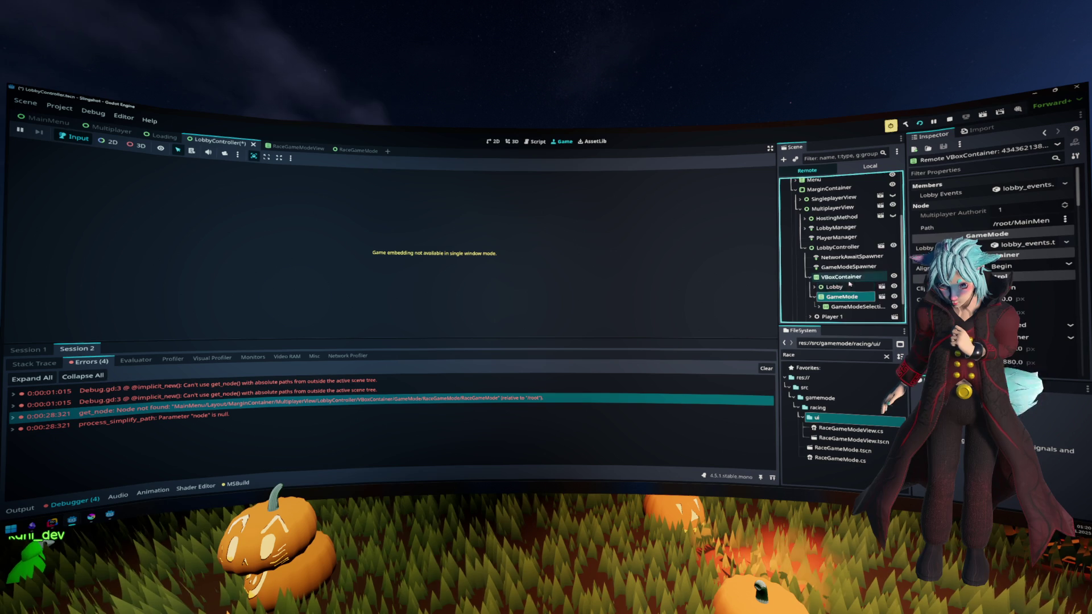
{"action": "scroll", "coordinate": [848, 291], "scroll_direction": "down", "scroll_amount": 1}
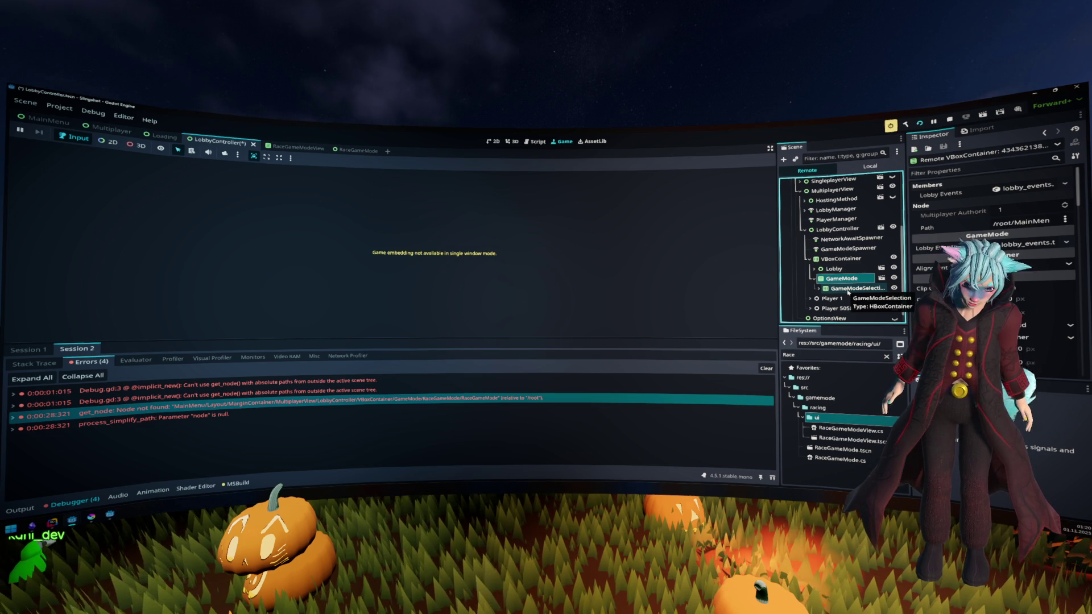
{"action": "left_click", "coordinate": [819, 289]}
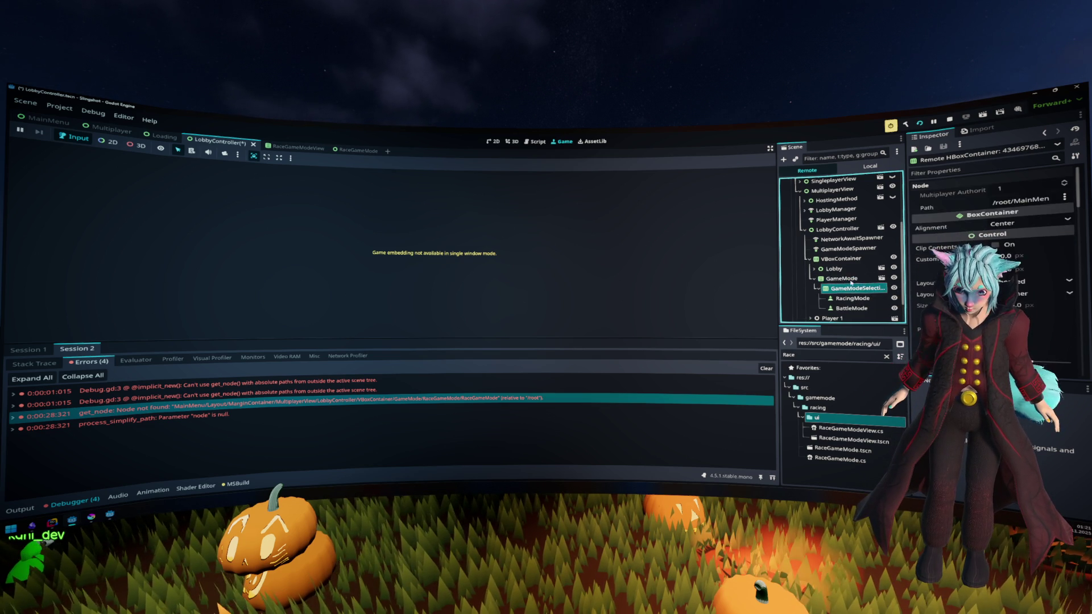
{"action": "scroll", "coordinate": [853, 277], "scroll_direction": "down", "scroll_amount": 1}
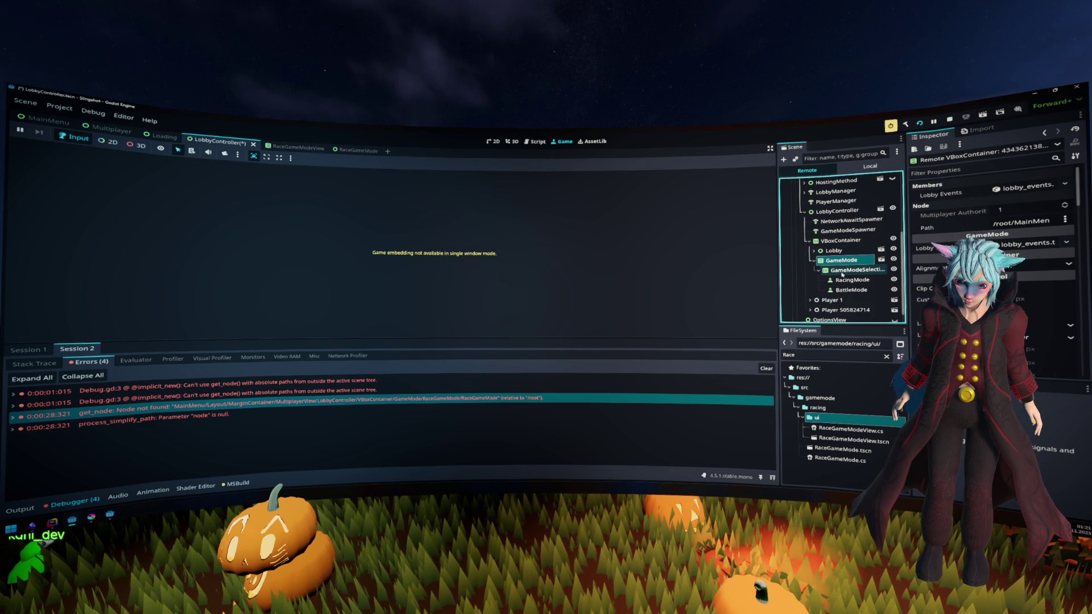
{"action": "left_click", "coordinate": [847, 231]}
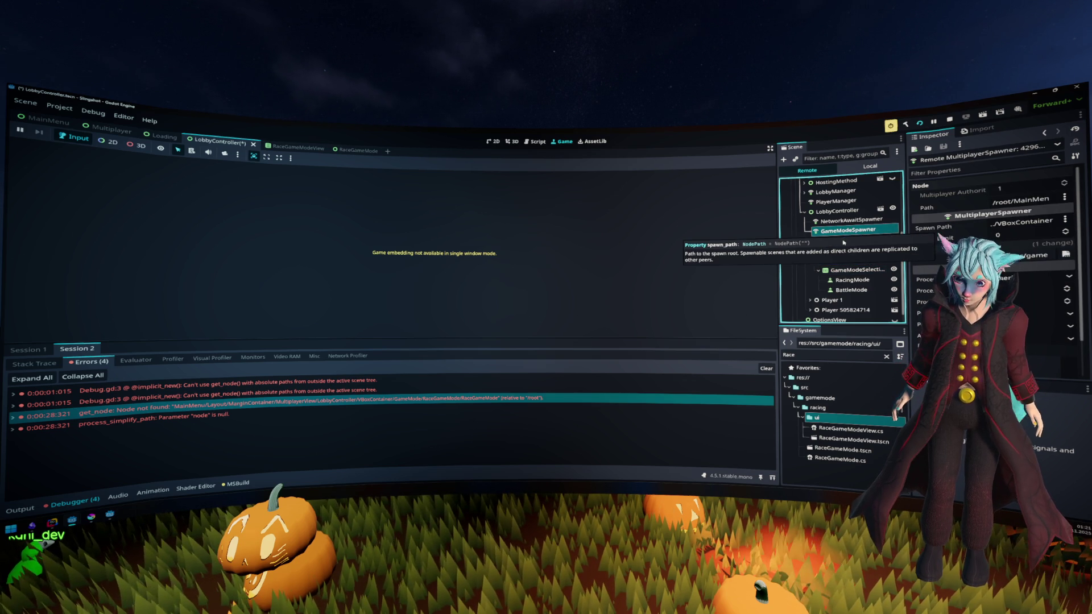
{"action": "left_click", "coordinate": [840, 240]}
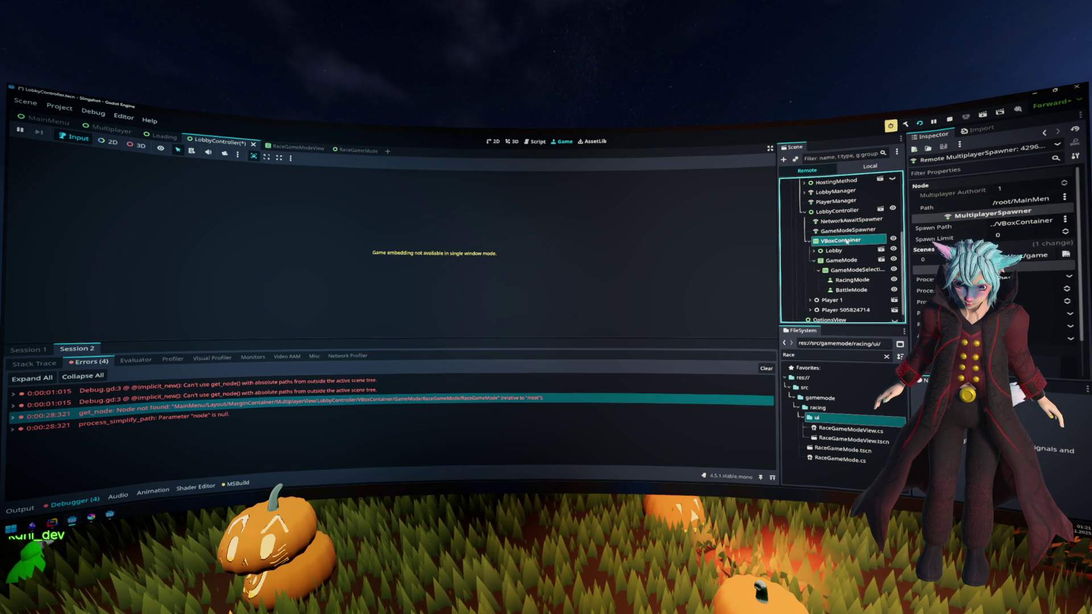
Step: Stop the game and set GameModeSpawner's Spawn Path to the GameMode node
{"action": "left_click", "coordinate": [949, 119]}
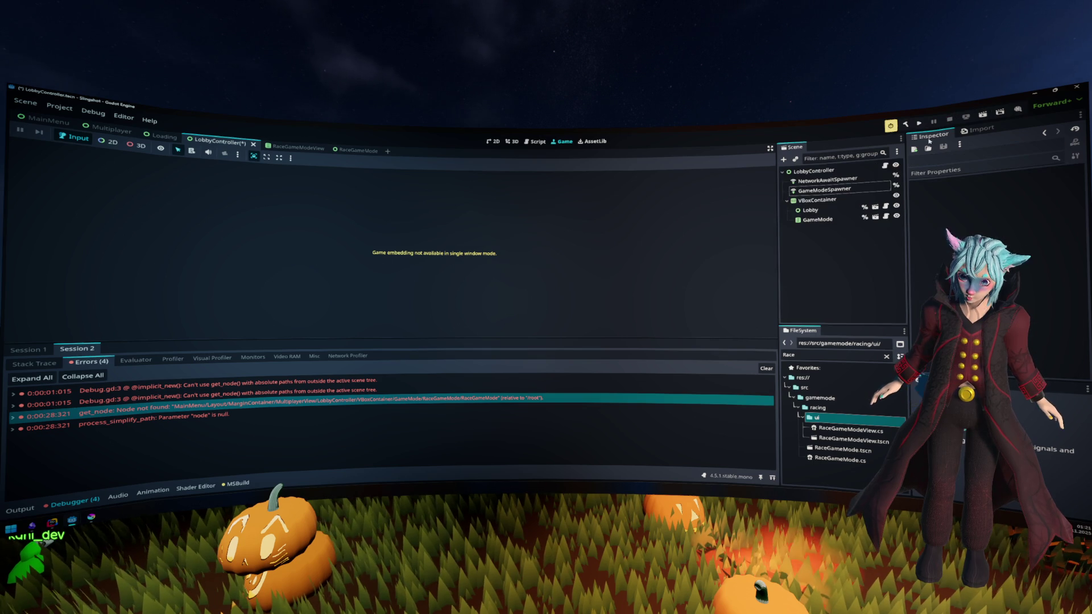
{"action": "left_click", "coordinate": [830, 190]}
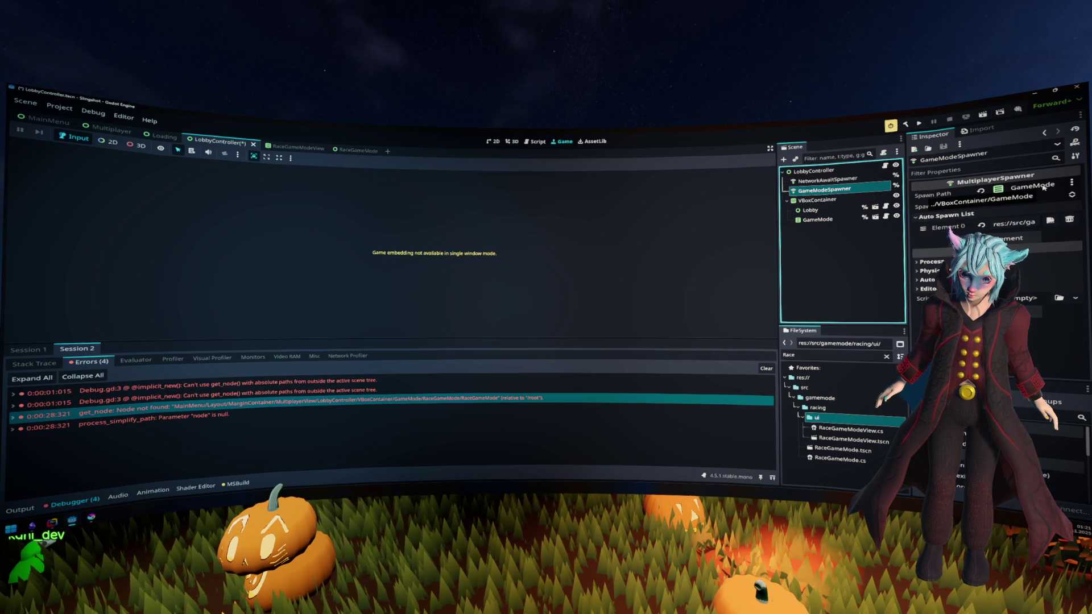
{"action": "left_click", "coordinate": [819, 219]}
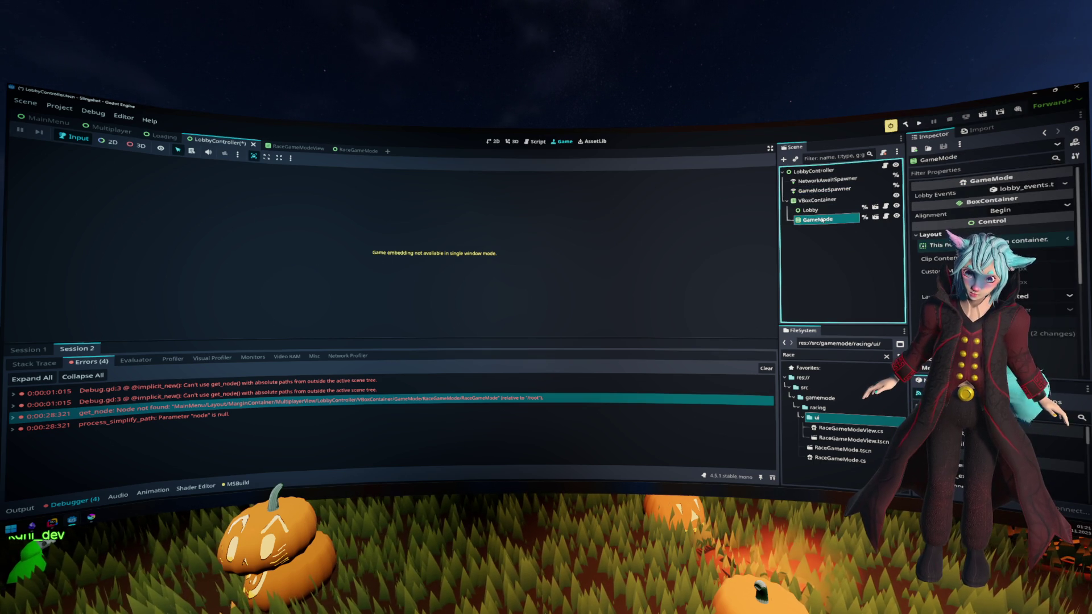
{"action": "left_click", "coordinate": [830, 190]}
{"action": "left_click", "coordinate": [1029, 186]}
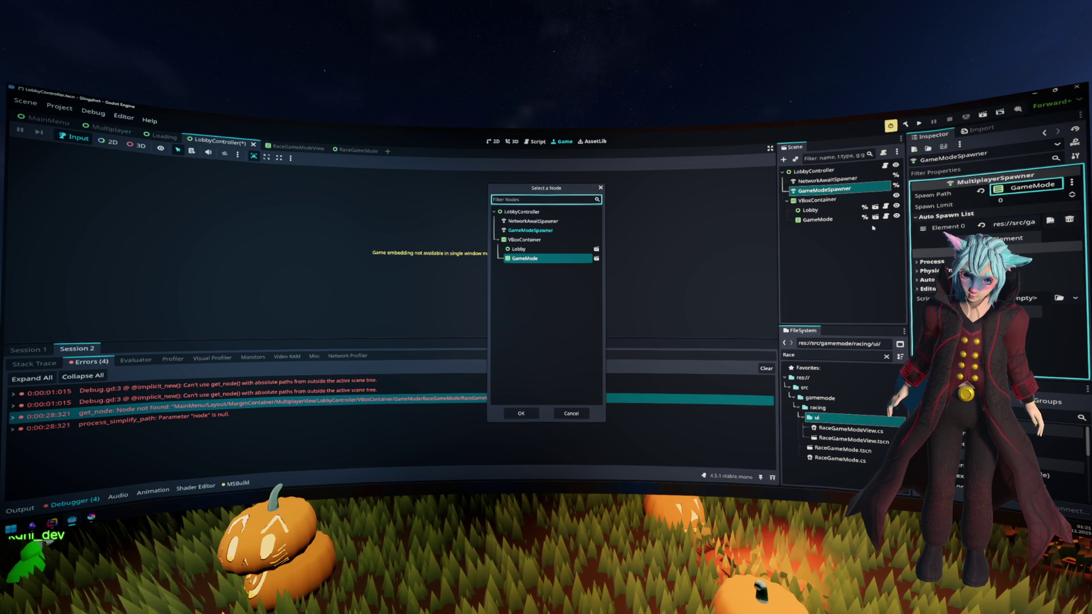
{"action": "double_click", "coordinate": [525, 258]}
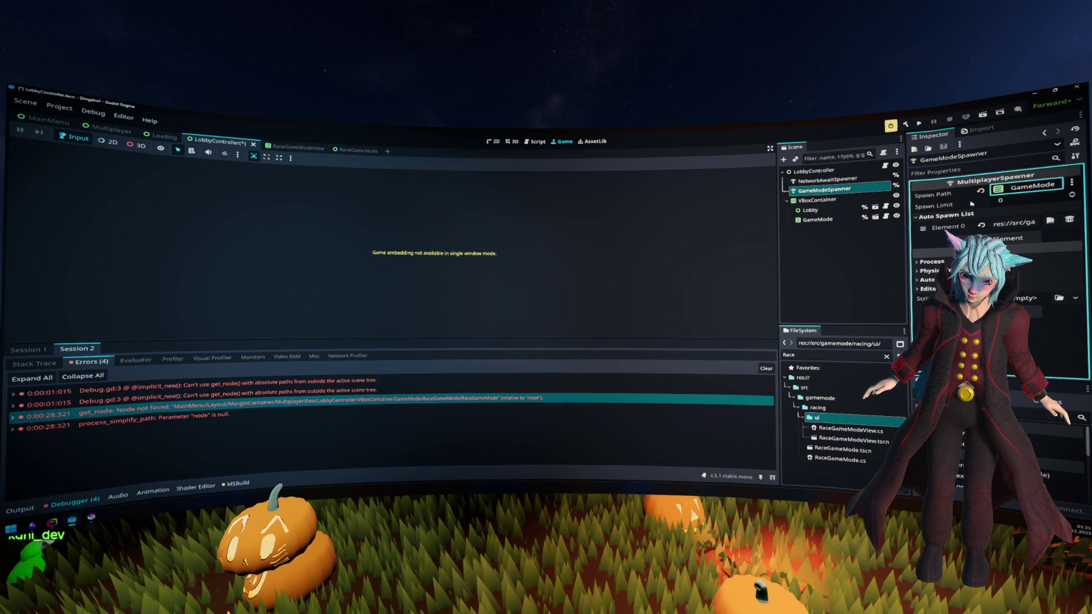
Step: Edit the first auto-spawn entry and select RaceGameMode.tscn in FileSystem
{"action": "mouse_move", "coordinate": [971, 203]}
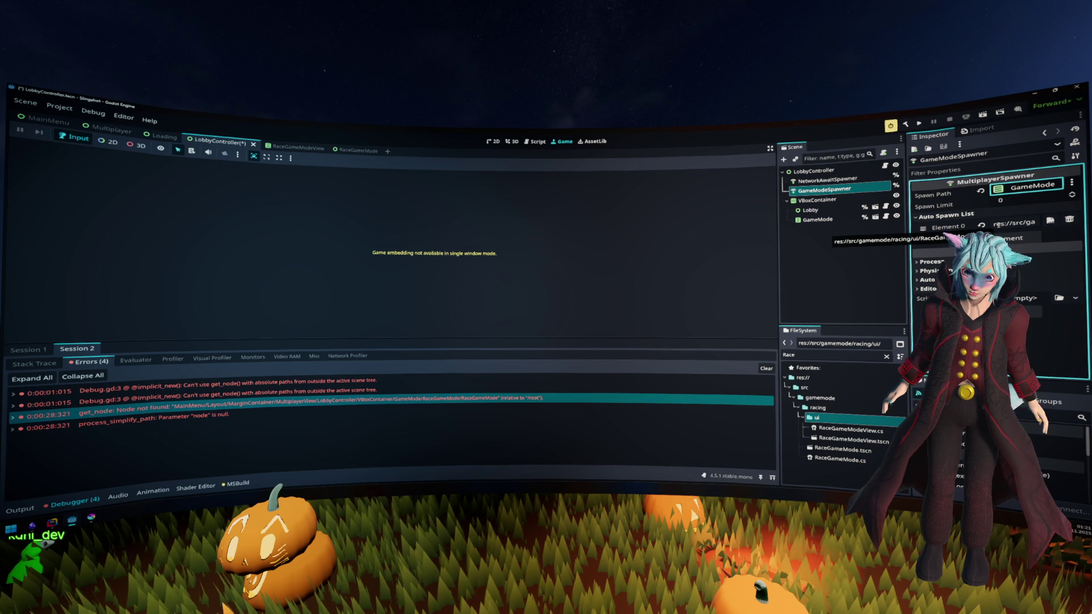
{"action": "left_click", "coordinate": [1003, 224]}
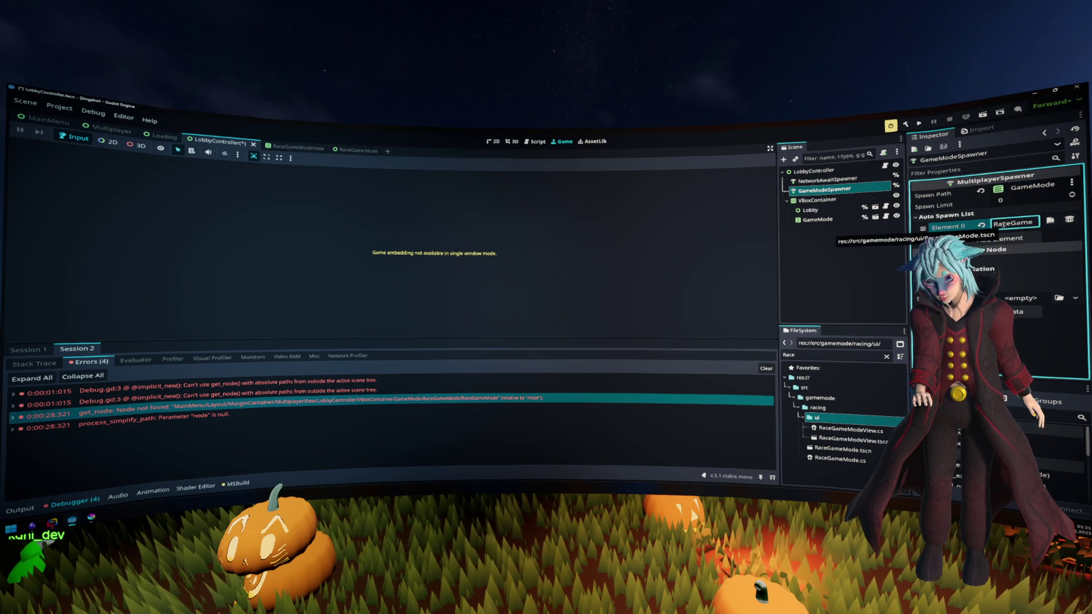
{"action": "left_click", "coordinate": [844, 450]}
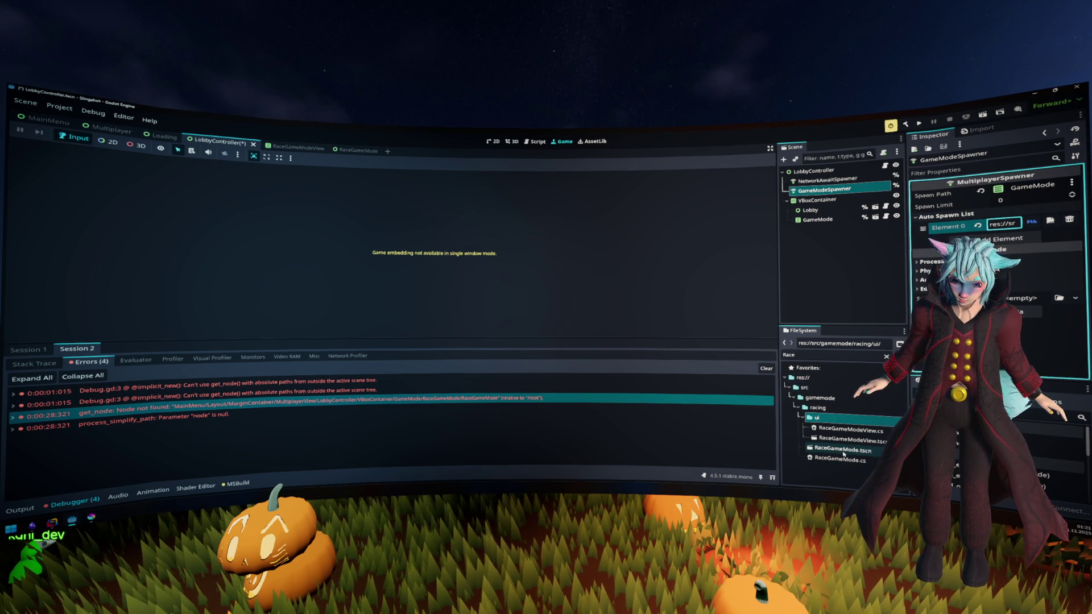
Step: Paste RaceGameMode.tscn's absolute path into the first auto-spawn entry, Element 0
{"action": "right_click", "coordinate": [844, 453]}
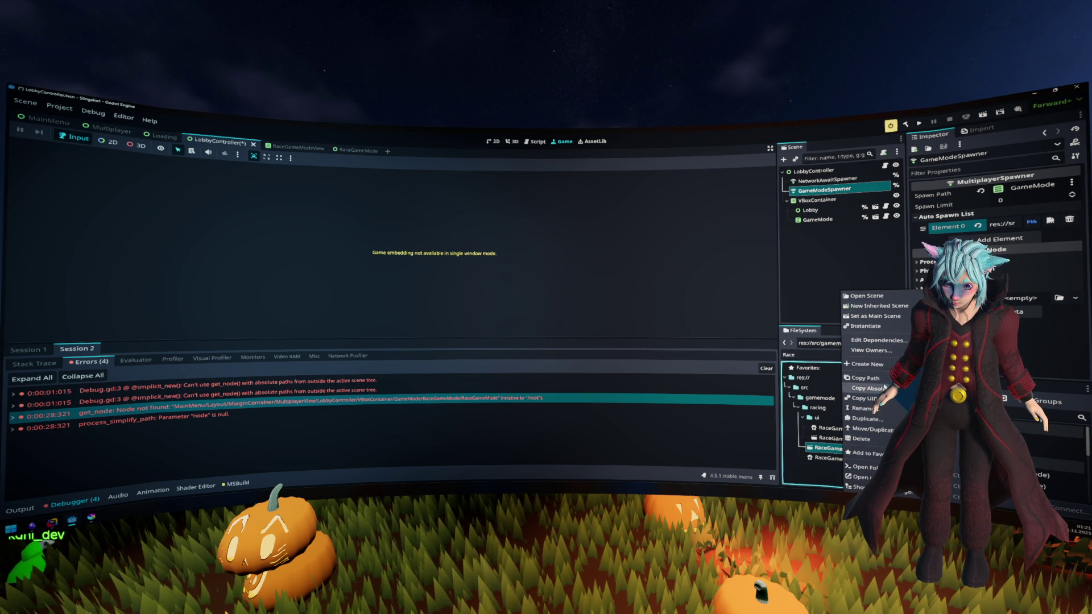
{"action": "left_click", "coordinate": [876, 388]}
{"action": "left_click", "coordinate": [1006, 225]}
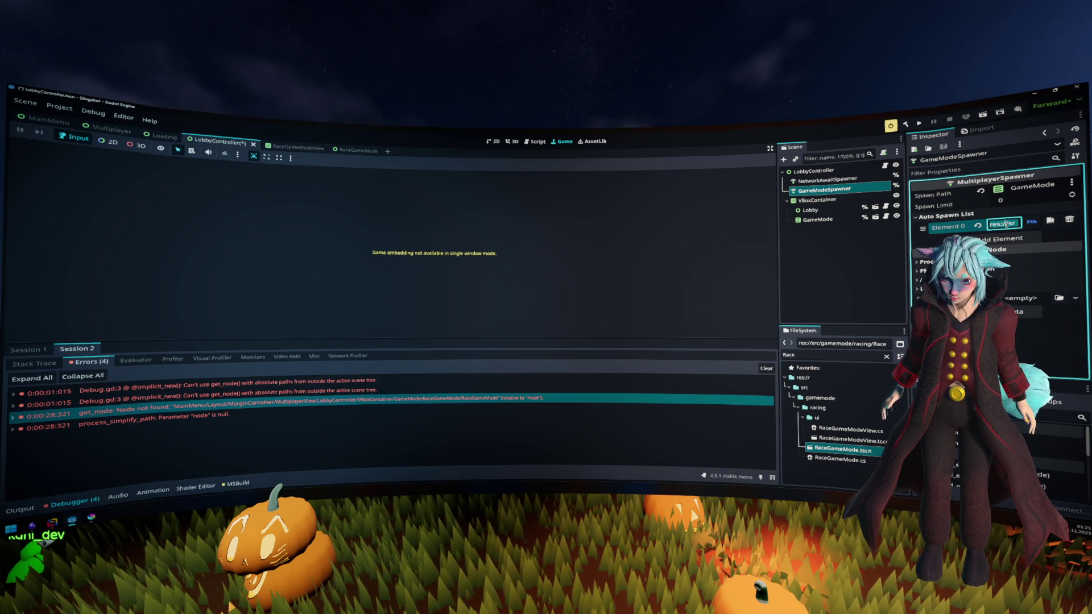
{"action": "key", "text": "ctrl+v"}
Step: Save the LobbyController scene, toggle the entry between path and UID, and run with F5
{"action": "key", "text": "ctrl+s"}
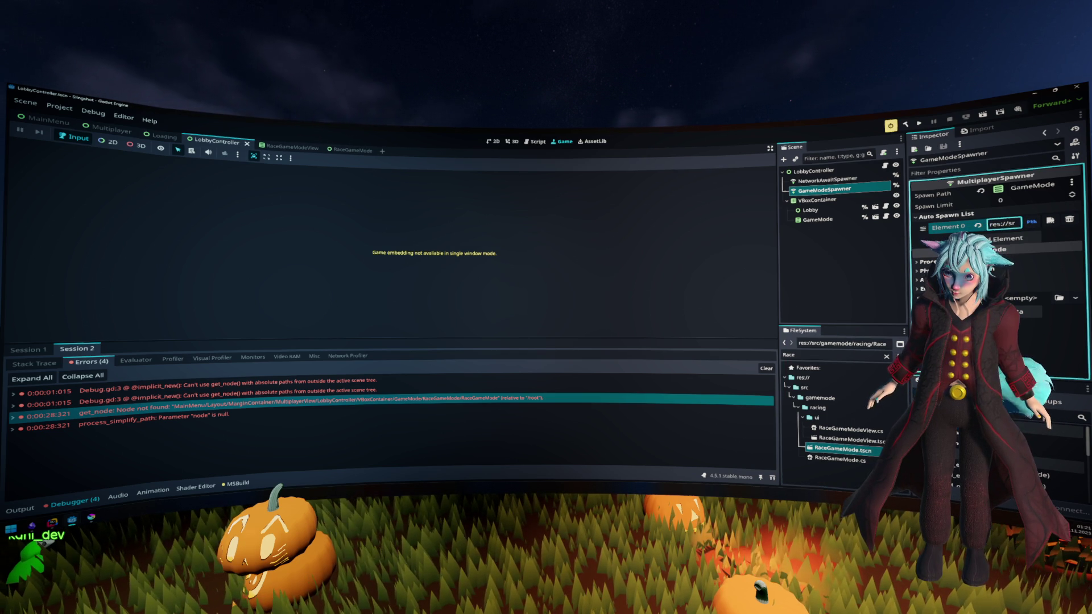
{"action": "left_click", "coordinate": [1033, 222]}
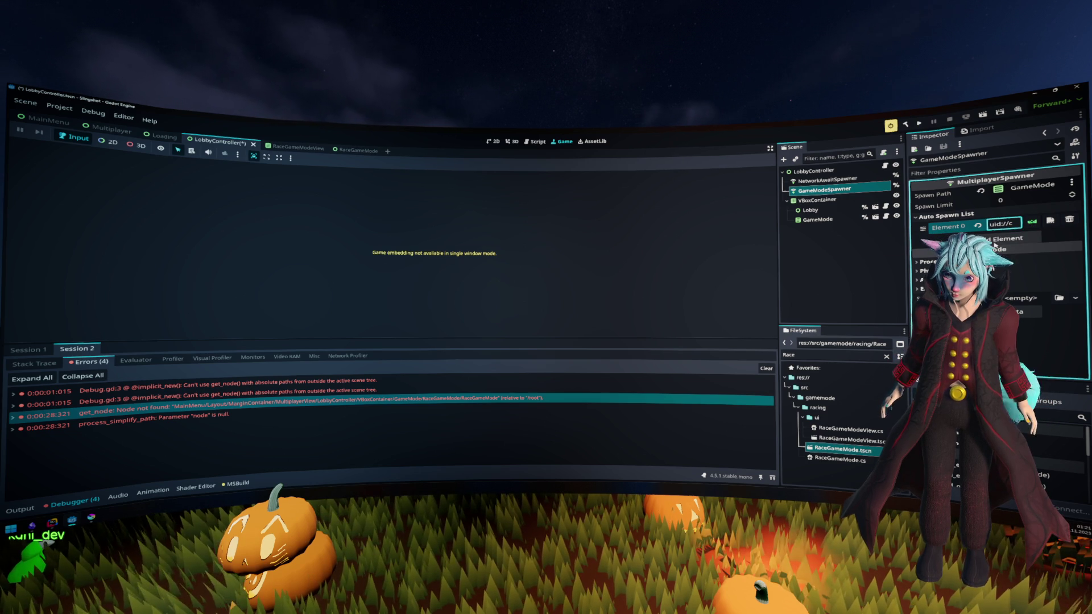
{"action": "key", "text": "F5"}
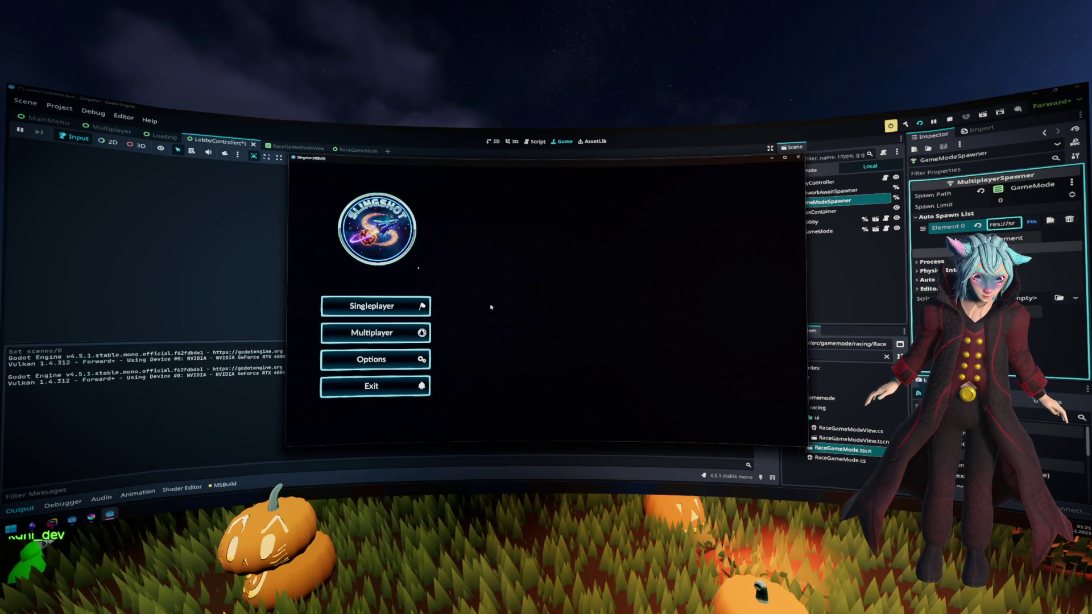
Step: Host a multiplayer lobby from the game's Multiplayer menu, then stop the game with F8
{"action": "left_click", "coordinate": [410, 333]}
{"action": "left_click", "coordinate": [691, 311]}
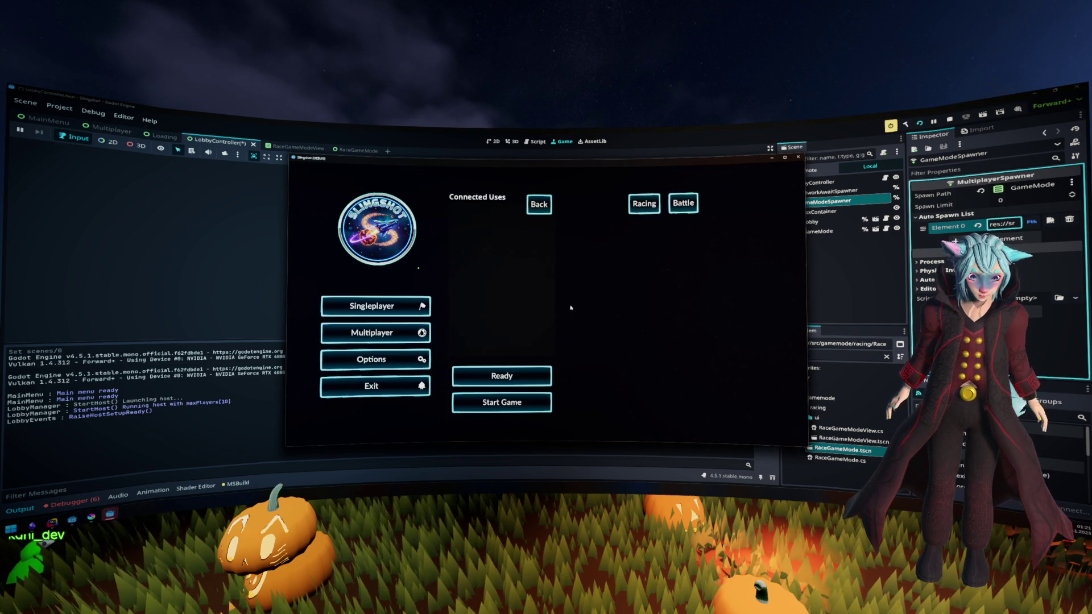
{"action": "key", "text": "F8"}
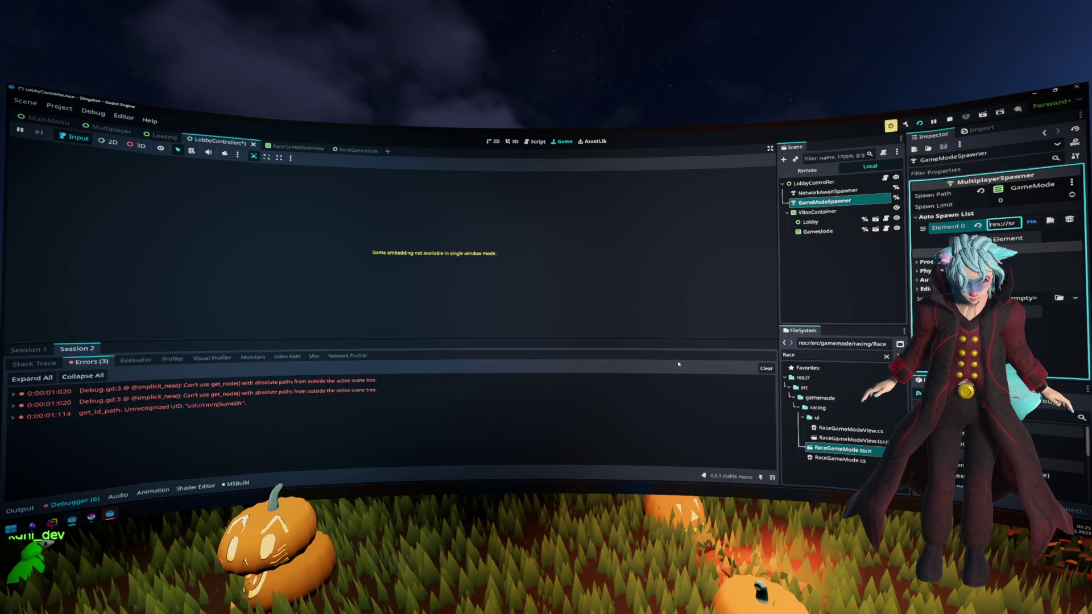
Step: Copy RaceGameMode.tscn's res:// path and paste it into Element 0, widening the property panel
{"action": "right_click", "coordinate": [845, 449]}
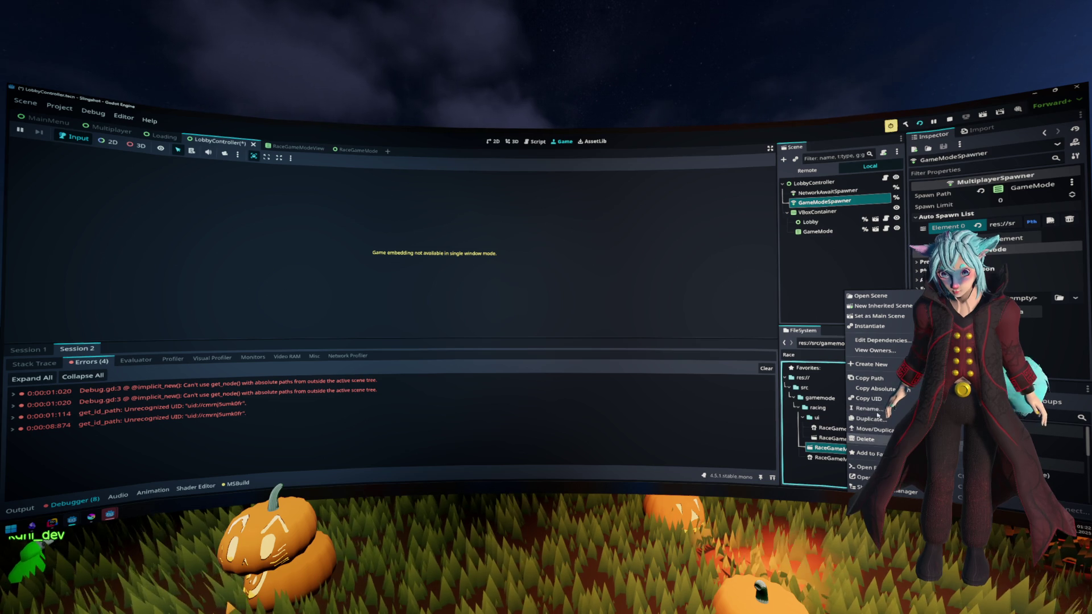
{"action": "left_click", "coordinate": [886, 382]}
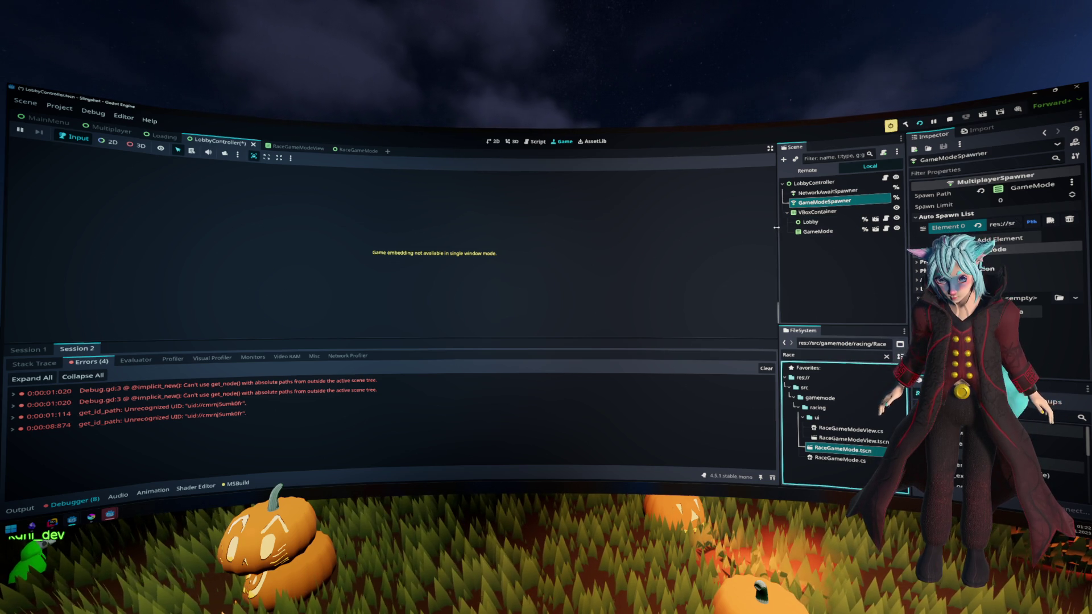
{"action": "left_click_drag", "start_coordinate": [776, 229], "coordinate": [642, 230]}
{"action": "left_click", "coordinate": [976, 227]}
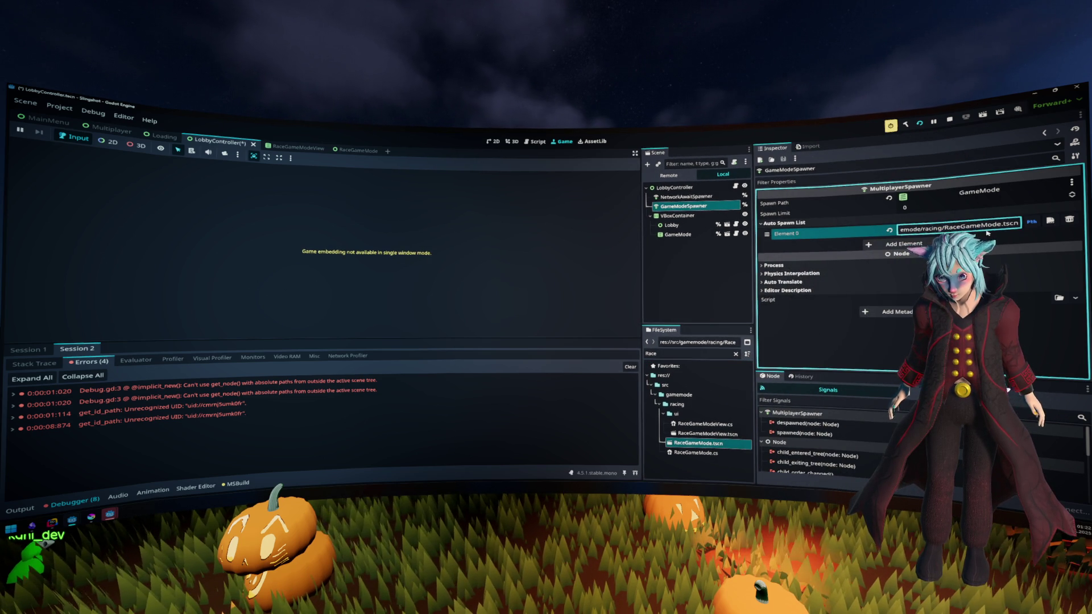
{"action": "key", "text": "Return"}
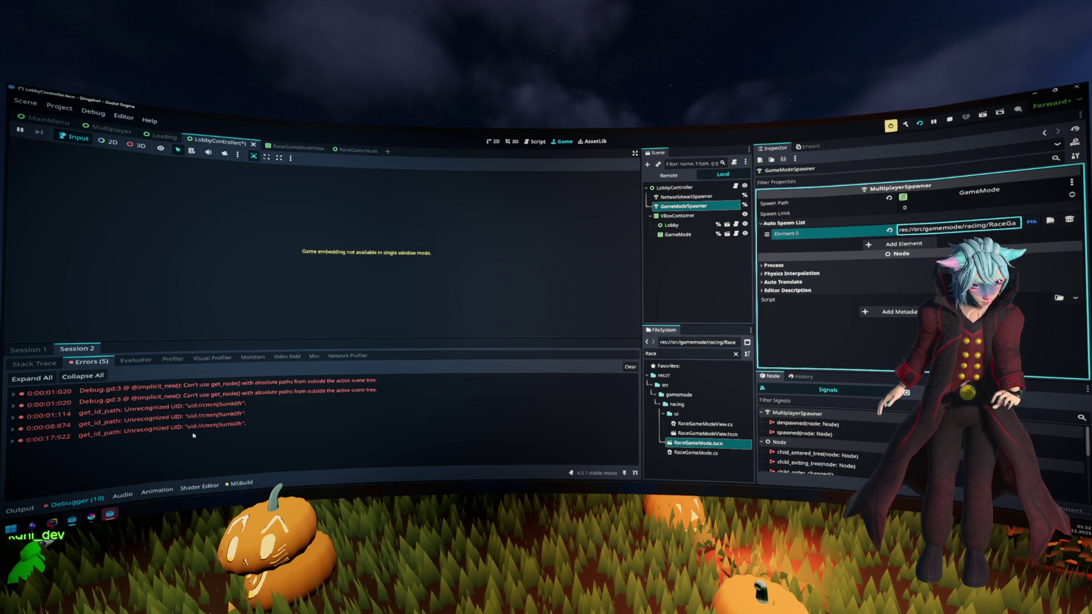
Step: Switch Element 0 to UID, paste RaceGameMode.tscn's copied UID, then save and rerun the game
{"action": "left_click", "coordinate": [1030, 222]}
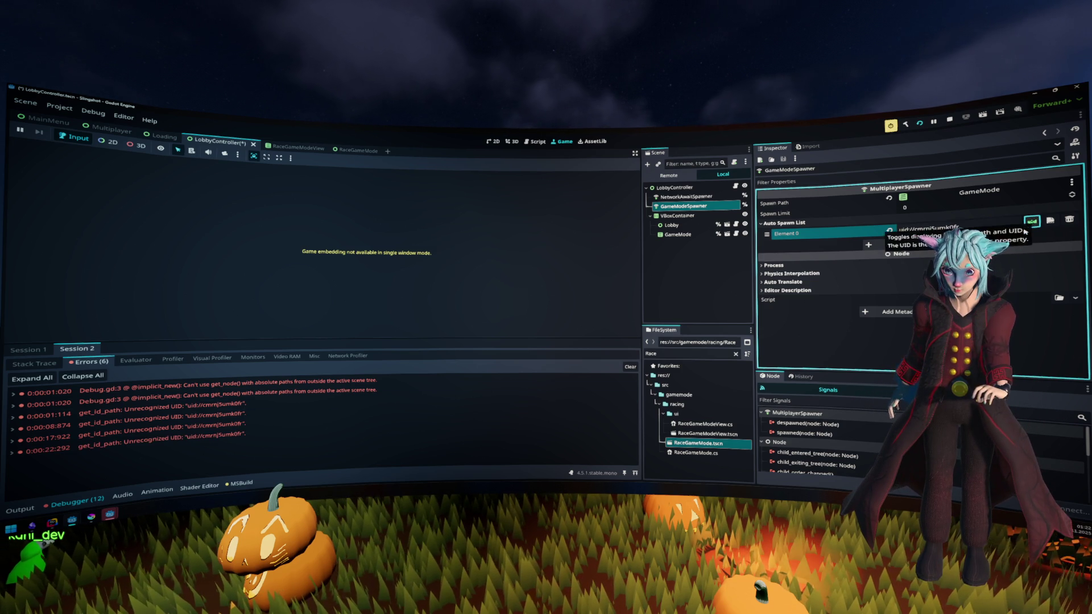
{"action": "right_click", "coordinate": [719, 444]}
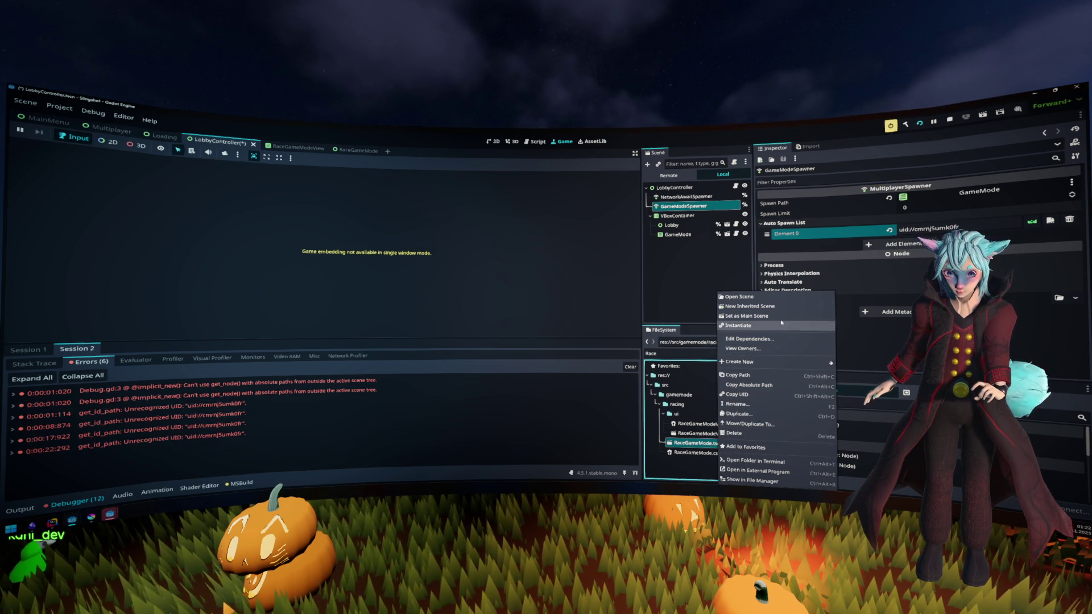
{"action": "left_click", "coordinate": [738, 394]}
{"action": "left_click", "coordinate": [967, 227]}
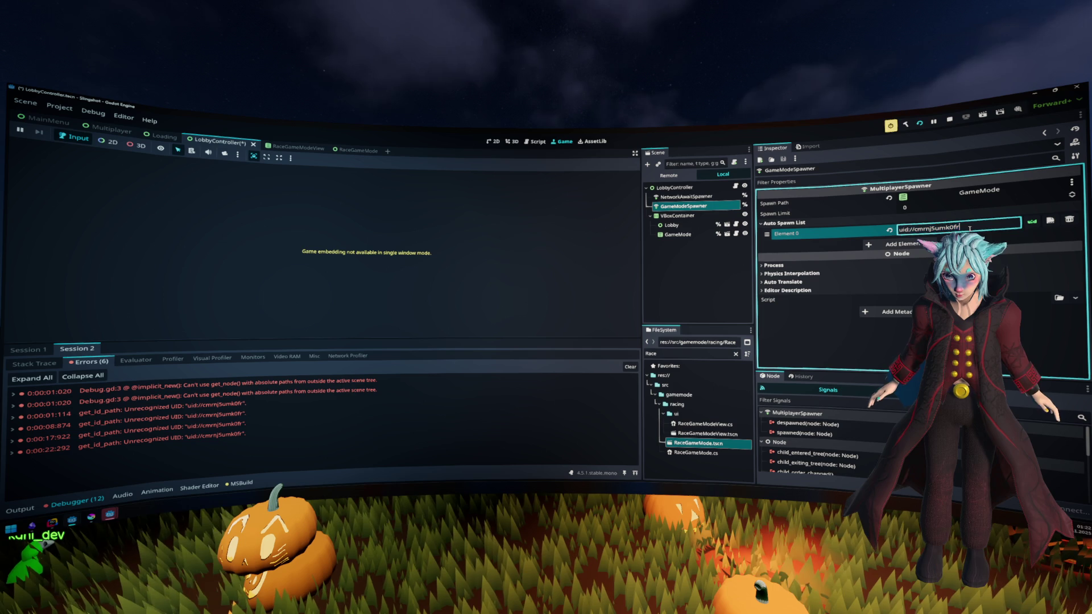
{"action": "key", "text": "ctrl+v"}
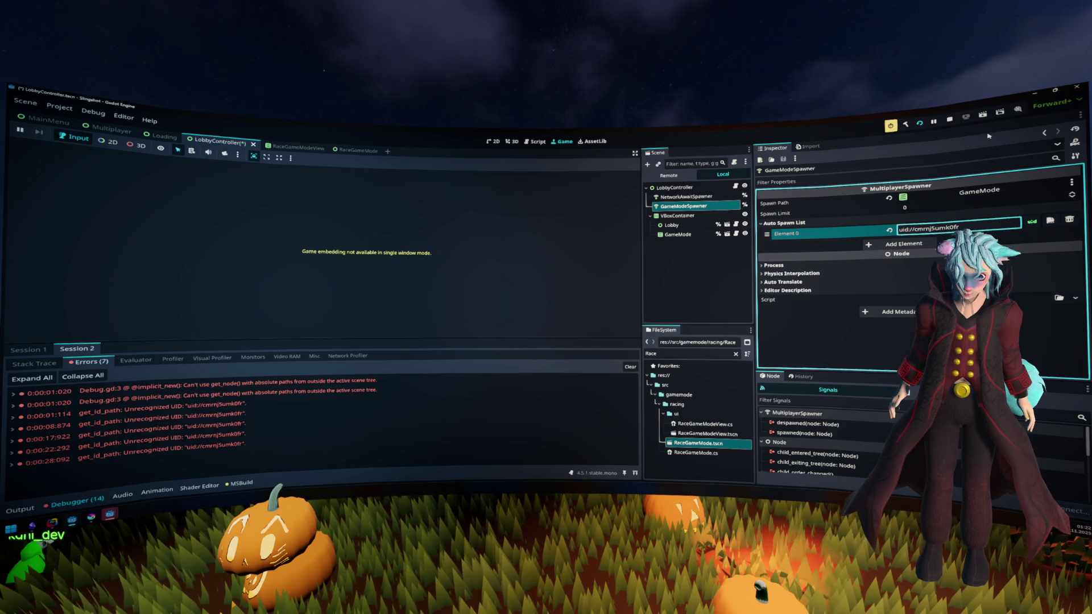
{"action": "left_click", "coordinate": [921, 123]}
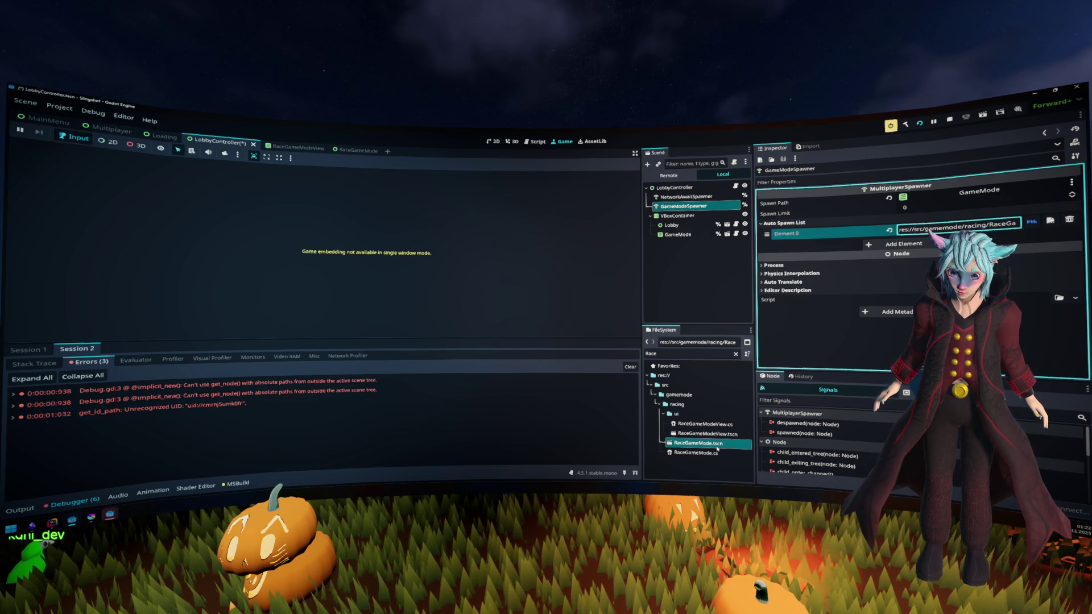
Step: Review RaceGameMode.tscn's UID and the unrecognized UID error details, then deselect GameModeSpawner
{"action": "mouse_move", "coordinate": [718, 448]}
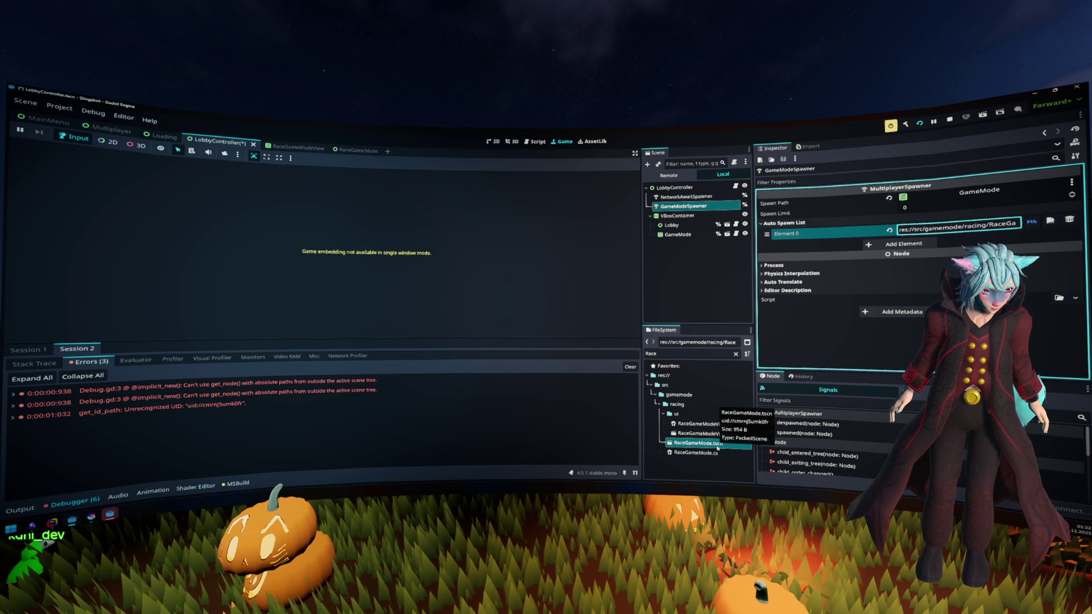
{"action": "mouse_move", "coordinate": [309, 392]}
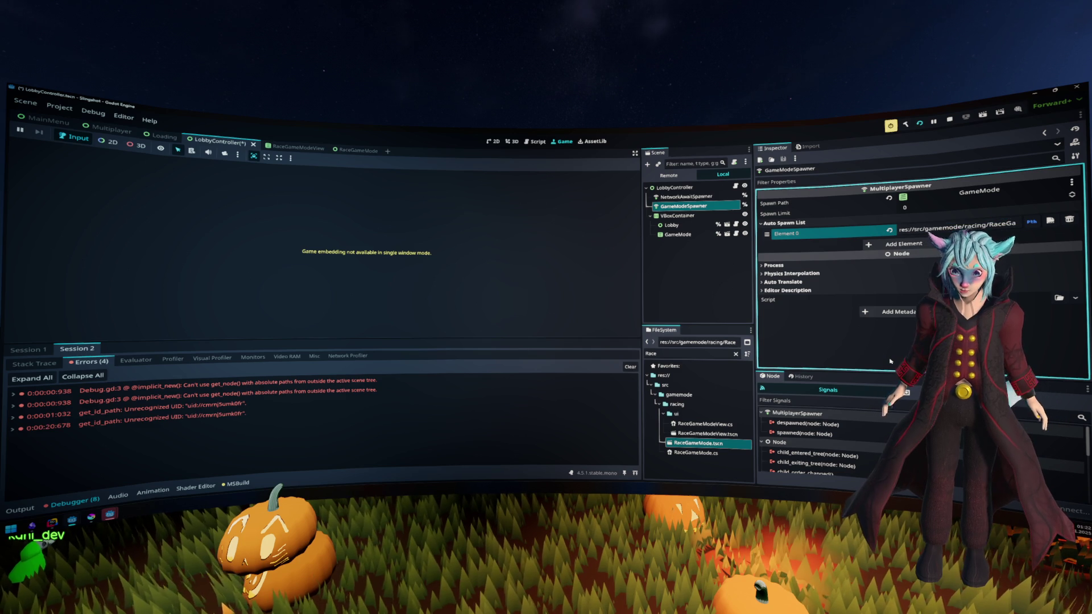
{"action": "left_click", "coordinate": [646, 224]}
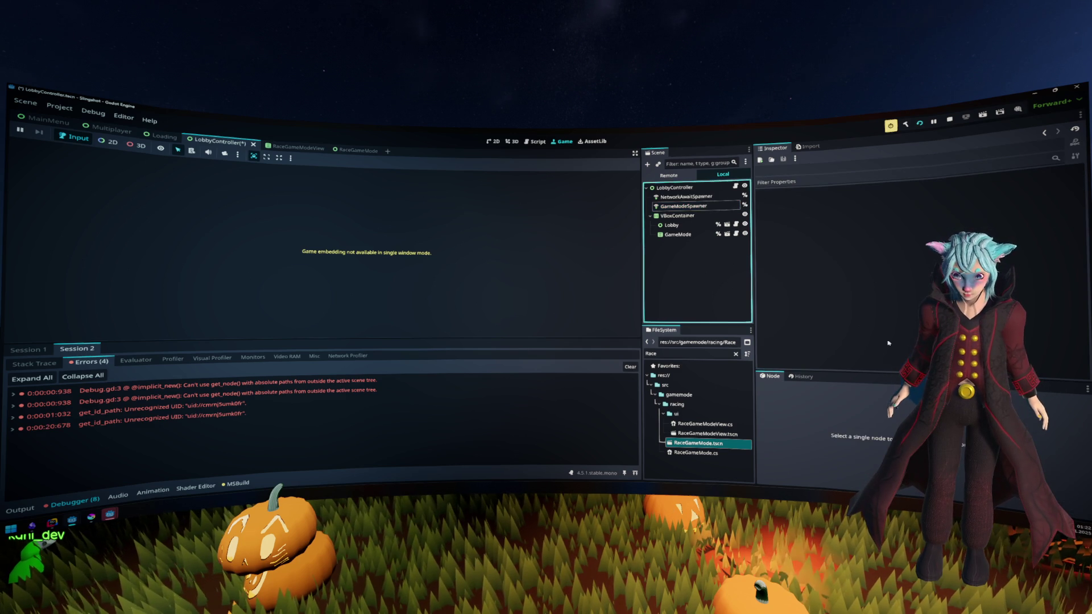
Step: Save the LobbyController scene, stop the running game, and open the Scene menu
{"action": "key", "text": "ctrl+s"}
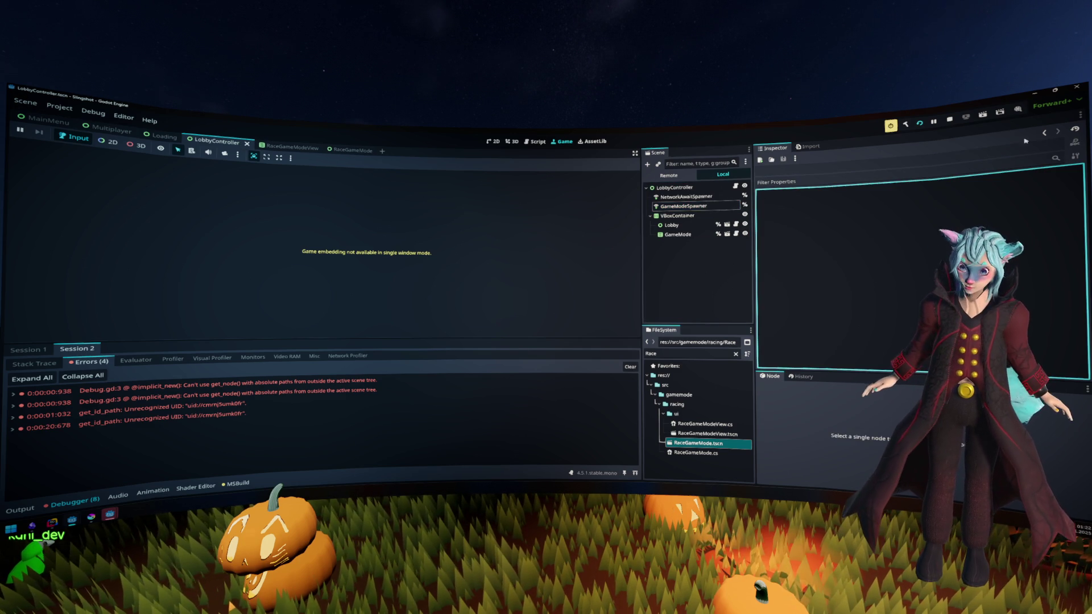
{"action": "left_click", "coordinate": [951, 120]}
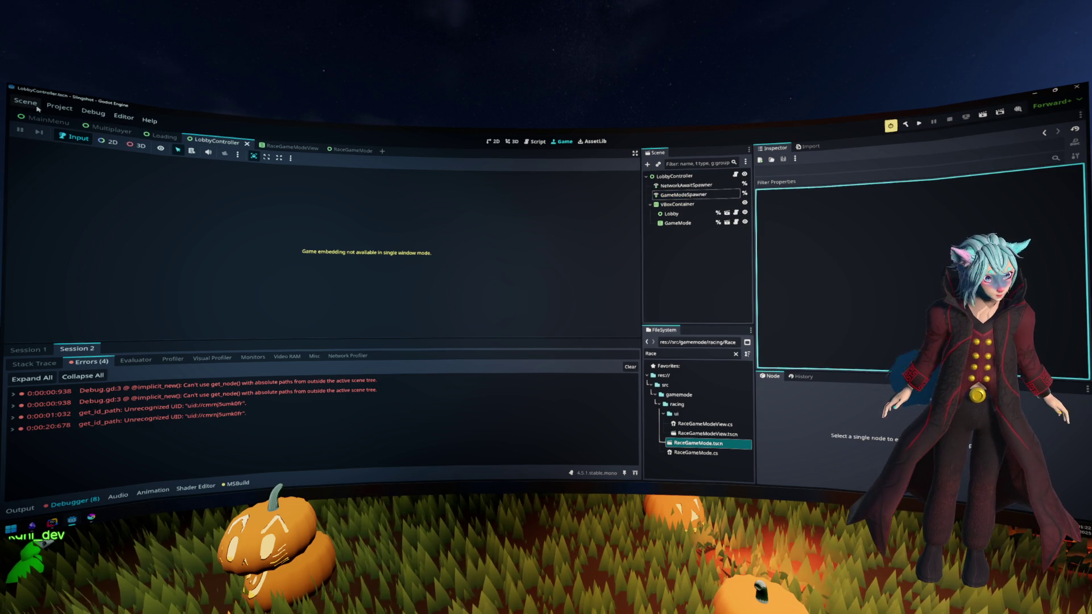
{"action": "left_click", "coordinate": [26, 101]}
Step: Quit the Godot editor via Scene > Quit
{"action": "left_click", "coordinate": [74, 238]}
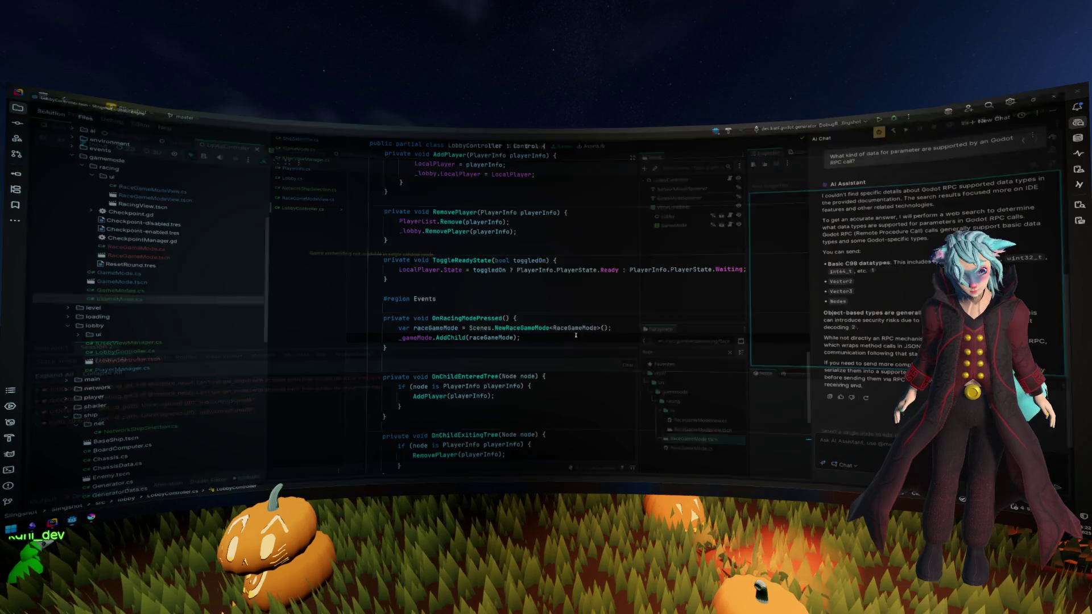